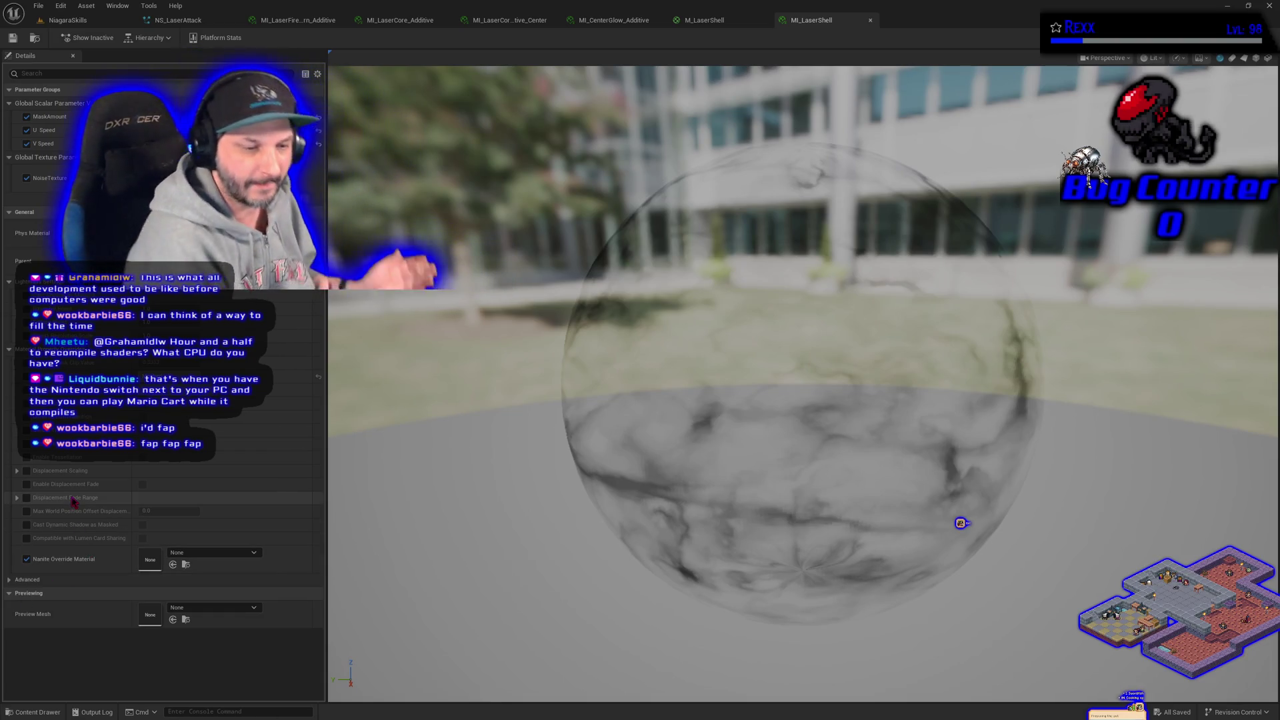
Switch from the MI_LaserShell material instance to the NS_LaserAttack Niagara system.
{"action": "left_click", "coordinate": [178, 20]}
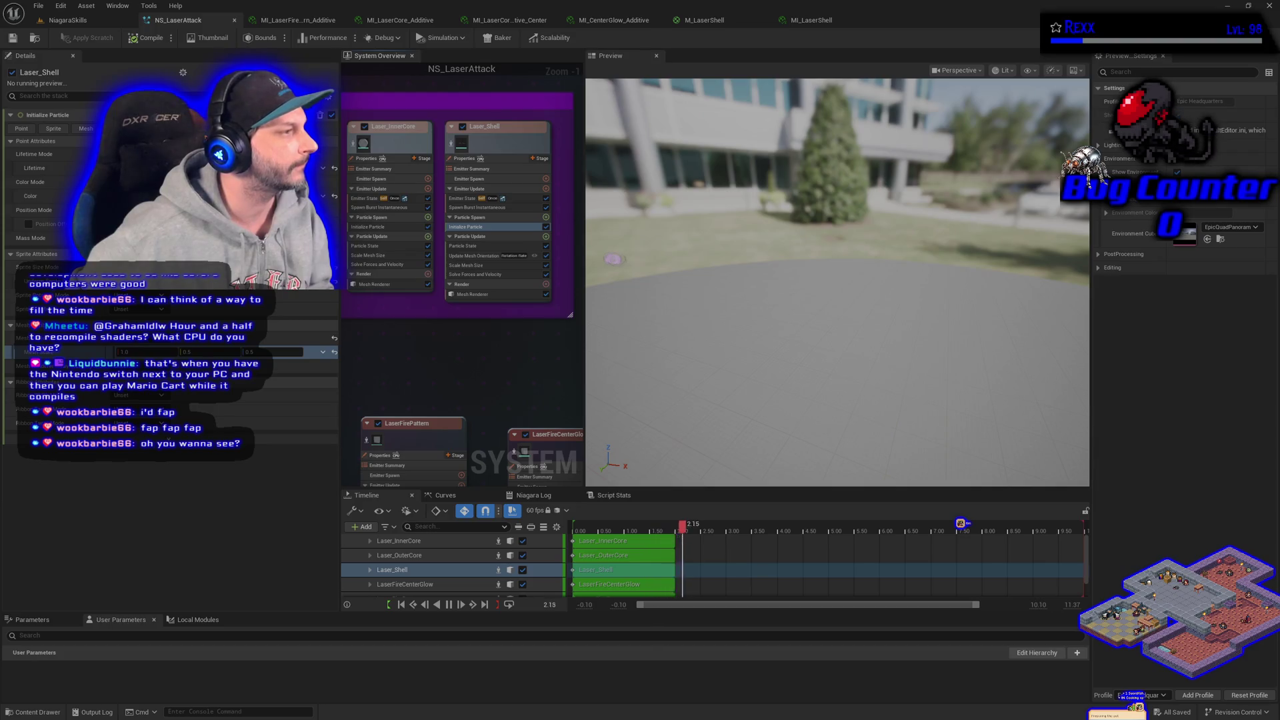
Select the LaserFireCenterGlow and LaserFirePattern emitters and wrap them in a 'Laser Fire Pattern' comment.
{"action": "left_click_drag", "start_coordinate": [440, 365], "coordinate": [383, 200]}
{"action": "left_click", "coordinate": [497, 282]}
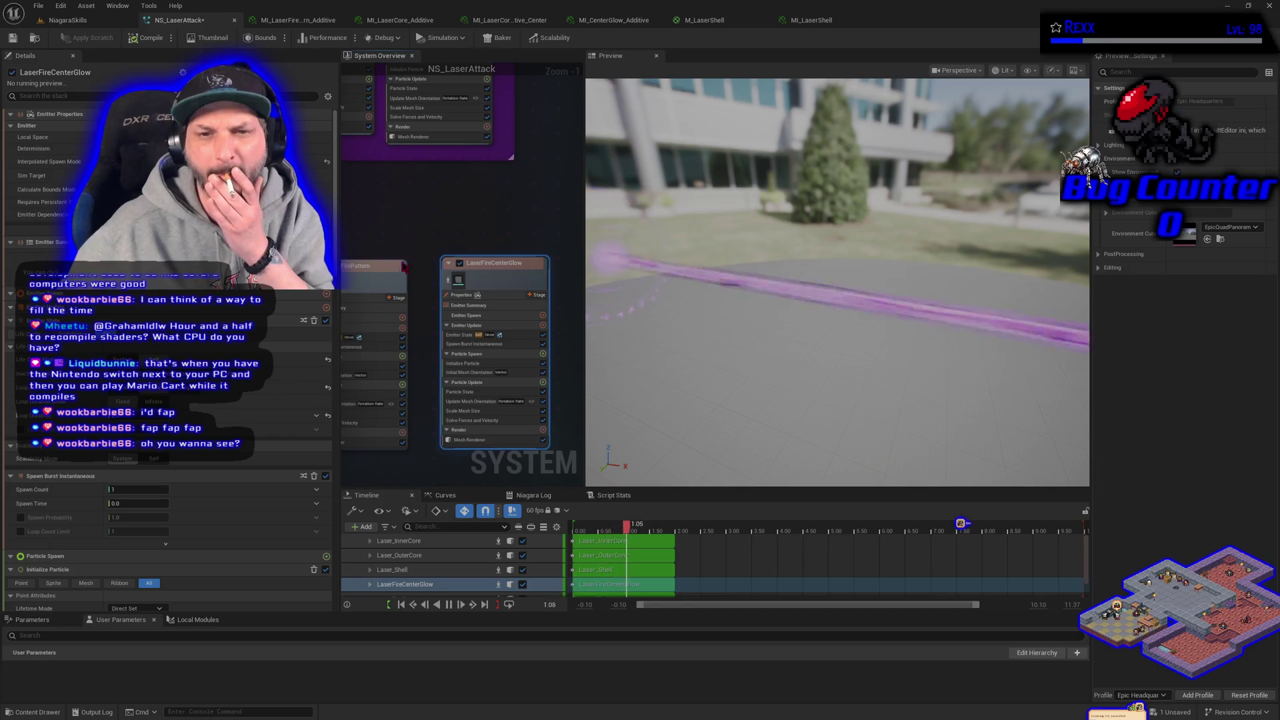
{"action": "left_click_drag", "start_coordinate": [360, 374], "coordinate": [390, 330]}
{"action": "left_click", "coordinate": [389, 329], "text": "ctrl"}
{"action": "type", "text": "c"}
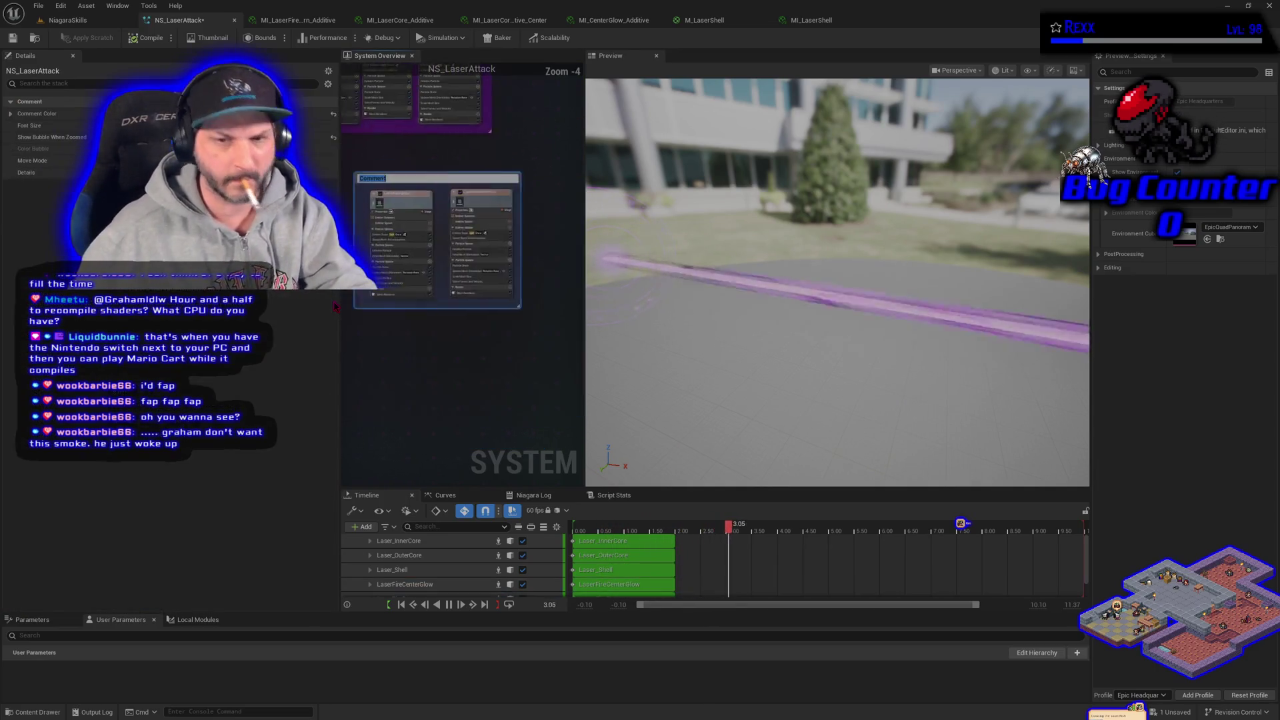
{"action": "type", "text": "La"}
{"action": "type", "text": "ser Fi"}
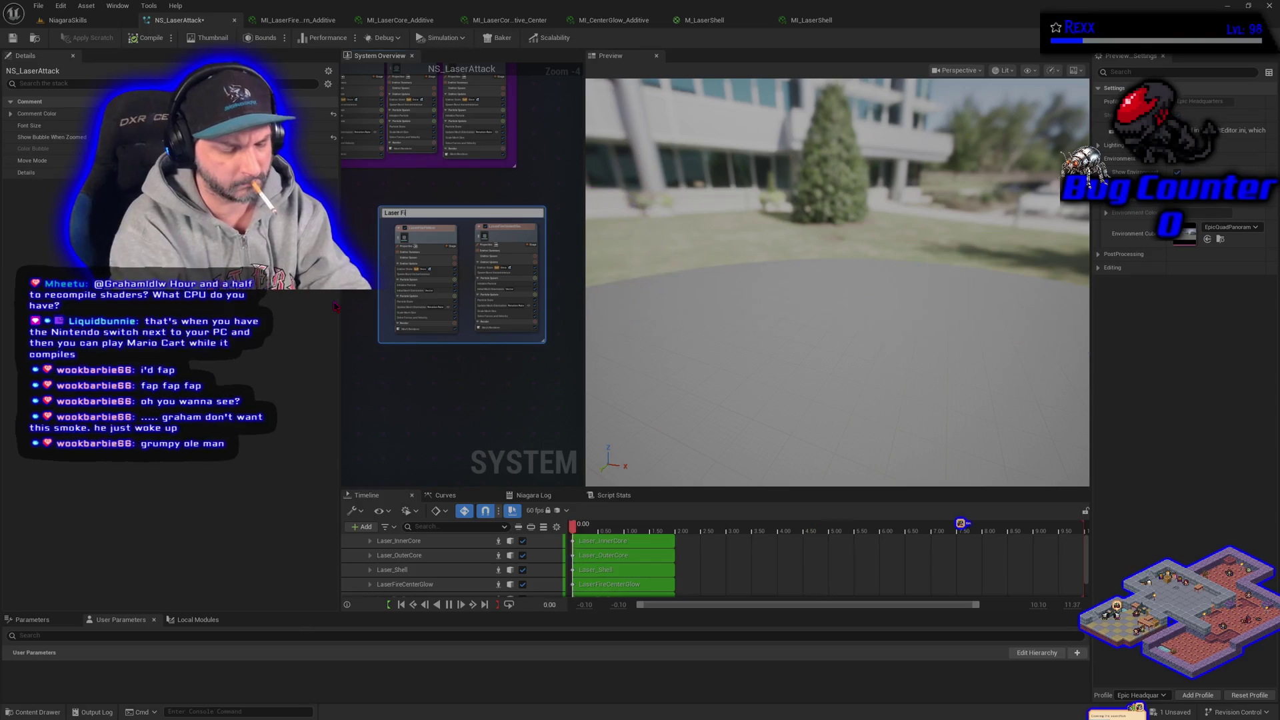
{"action": "type", "text": "re Patte"}
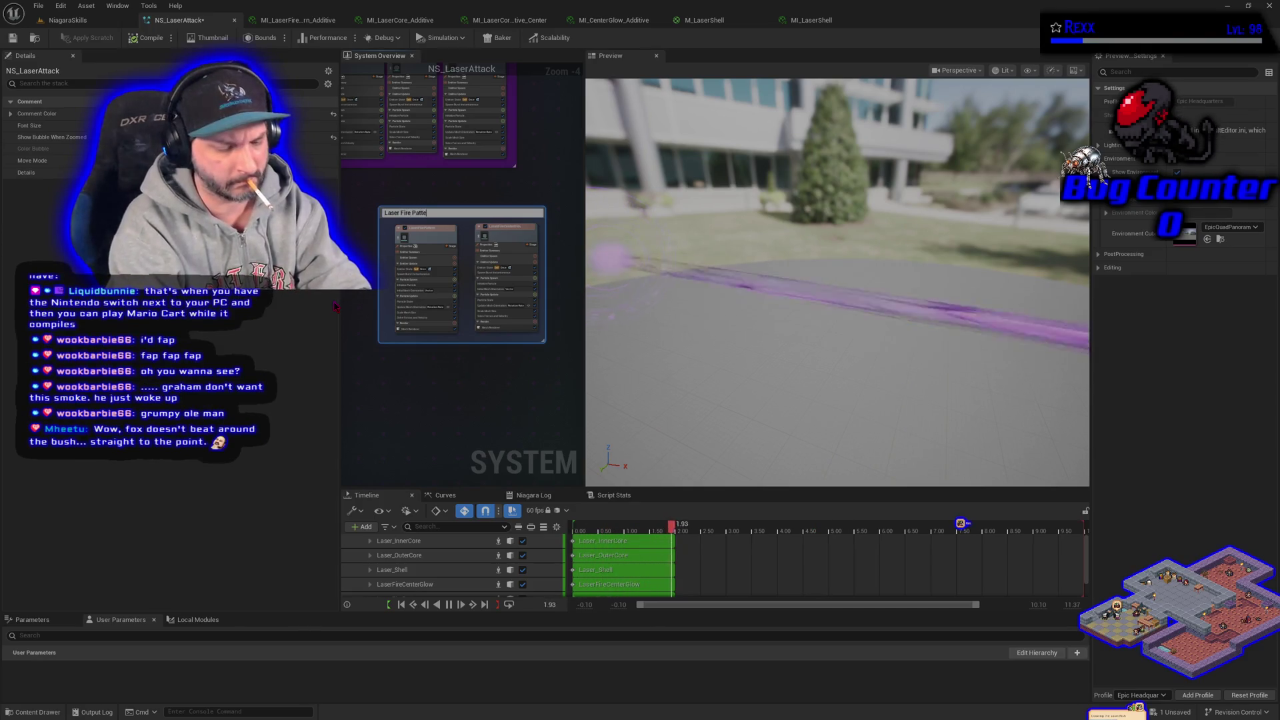
{"action": "type", "text": "rn"}
{"action": "key", "text": "Return"}
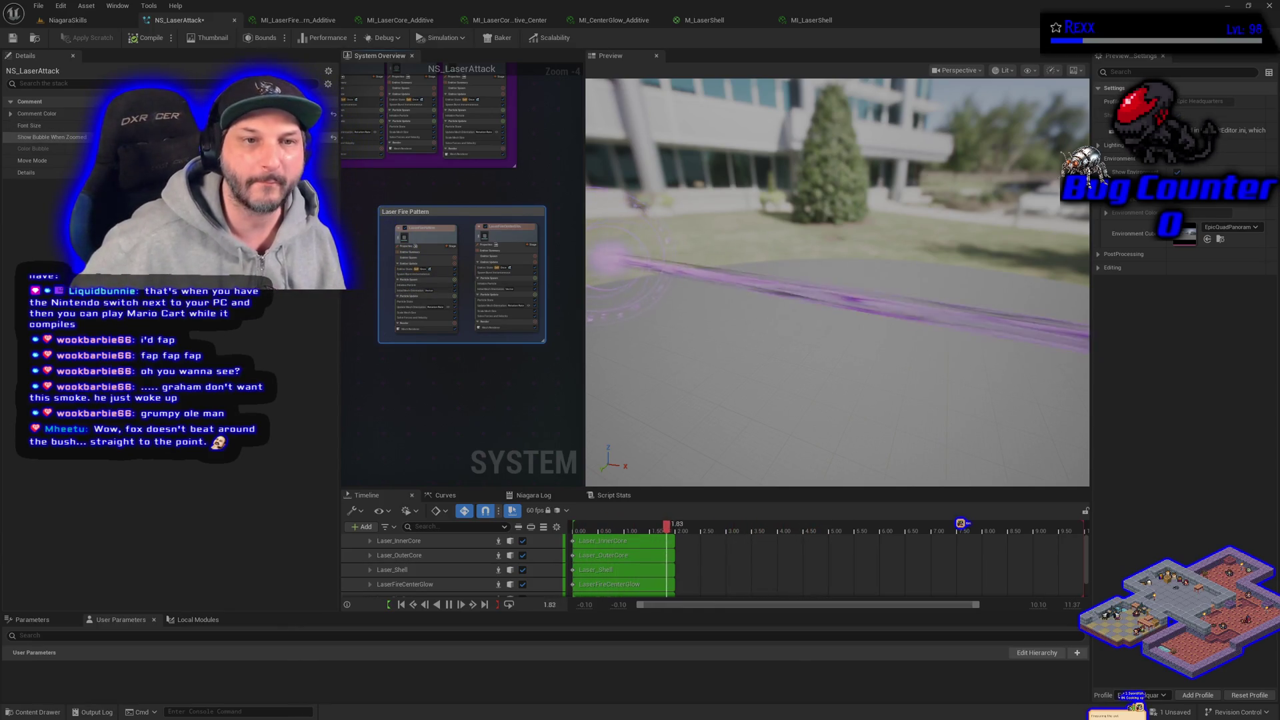
Set the Laser Fire Pattern comment colour to purple 5C006C80.
{"action": "left_click", "coordinate": [200, 113]}
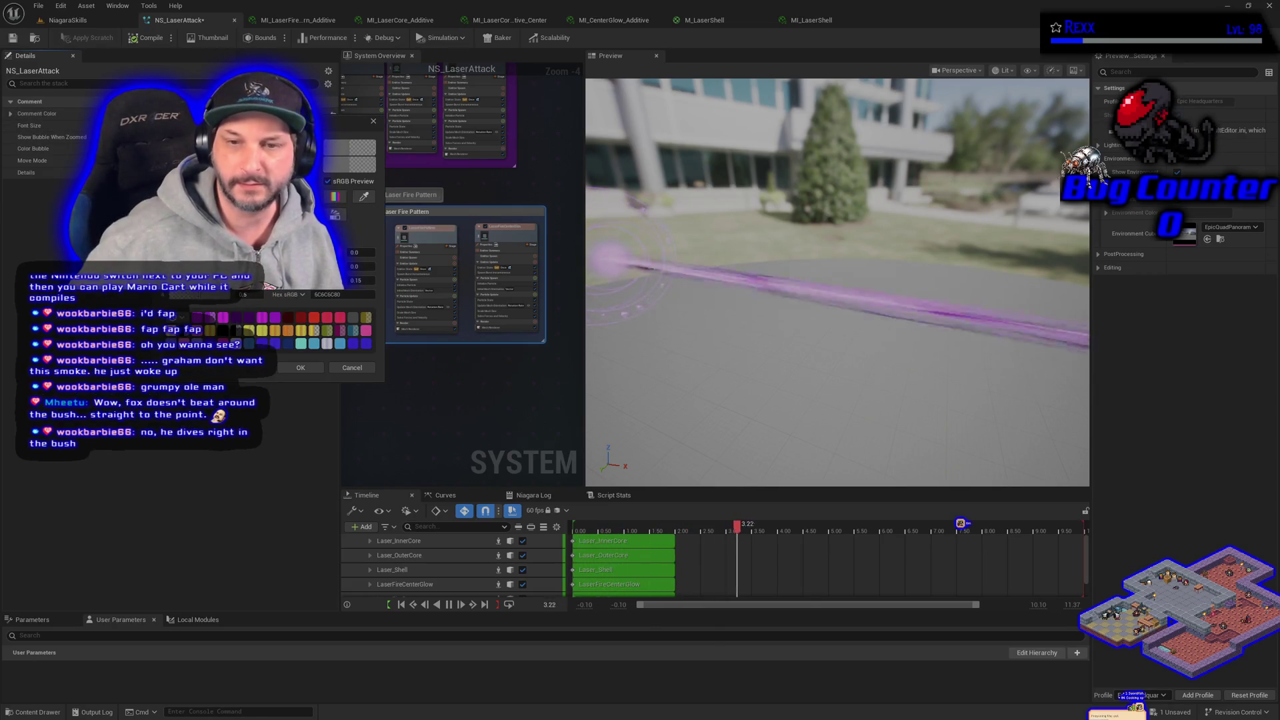
{"action": "left_click", "coordinate": [220, 154]}
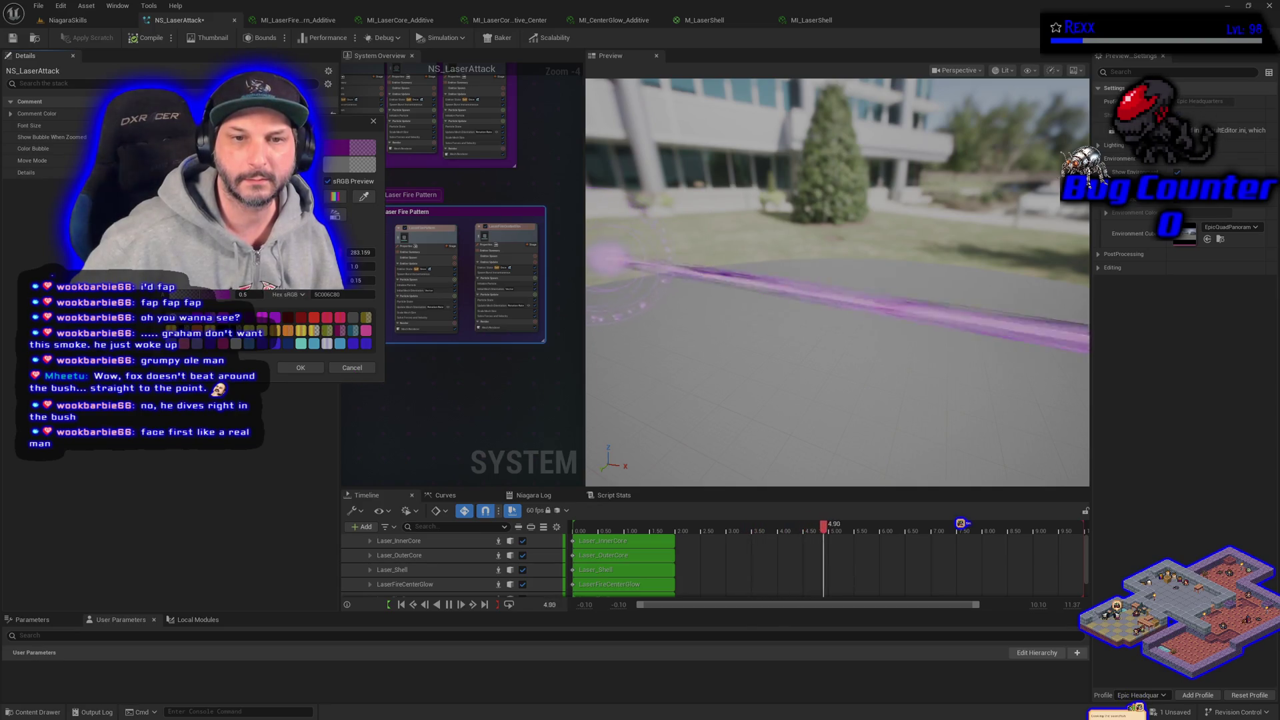
{"action": "left_click", "coordinate": [300, 368]}
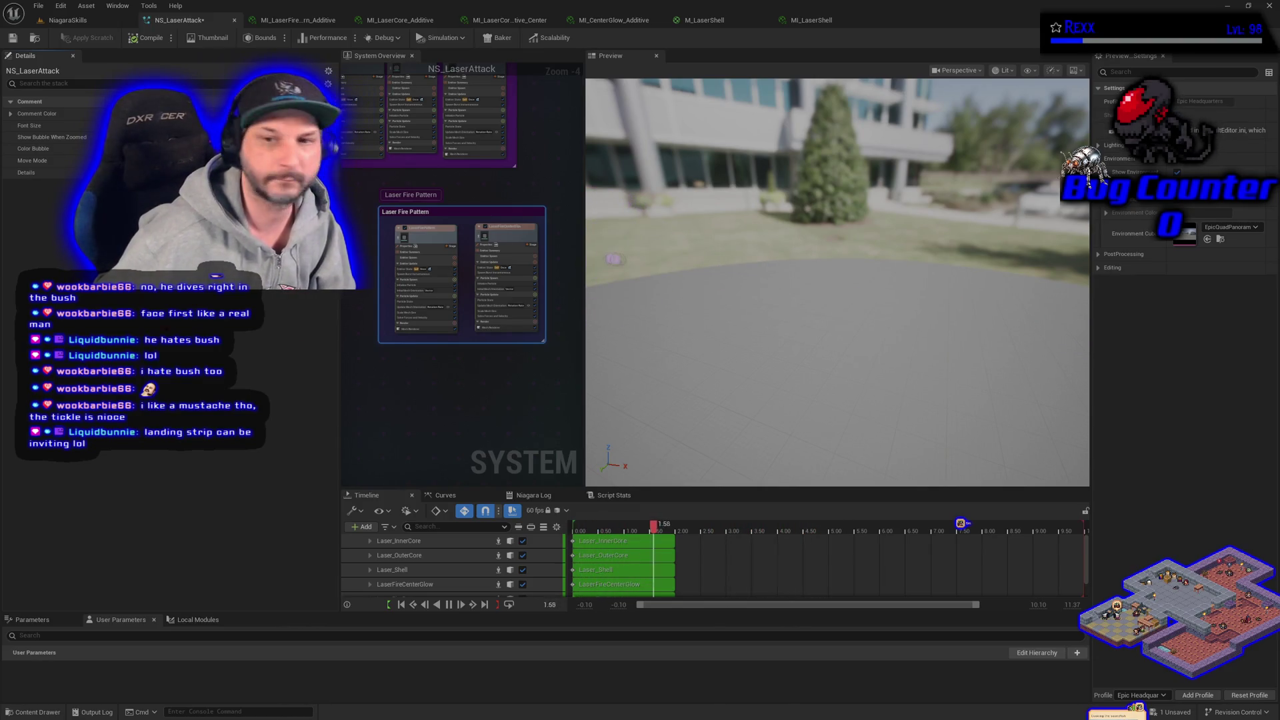
{"action": "scroll", "coordinate": [418, 362], "scroll_direction": "down", "scroll_amount": 2}
Place Laser Fire Pattern beside Laser Core, check both comment colours, and save NS_LaserAttack.
{"action": "mouse_move", "coordinate": [441, 284]}
{"action": "left_mouse_down"}
{"action": "mouse_move", "coordinate": [539, 231]}
{"action": "mouse_move", "coordinate": [523, 207]}
{"action": "left_mouse_up"}
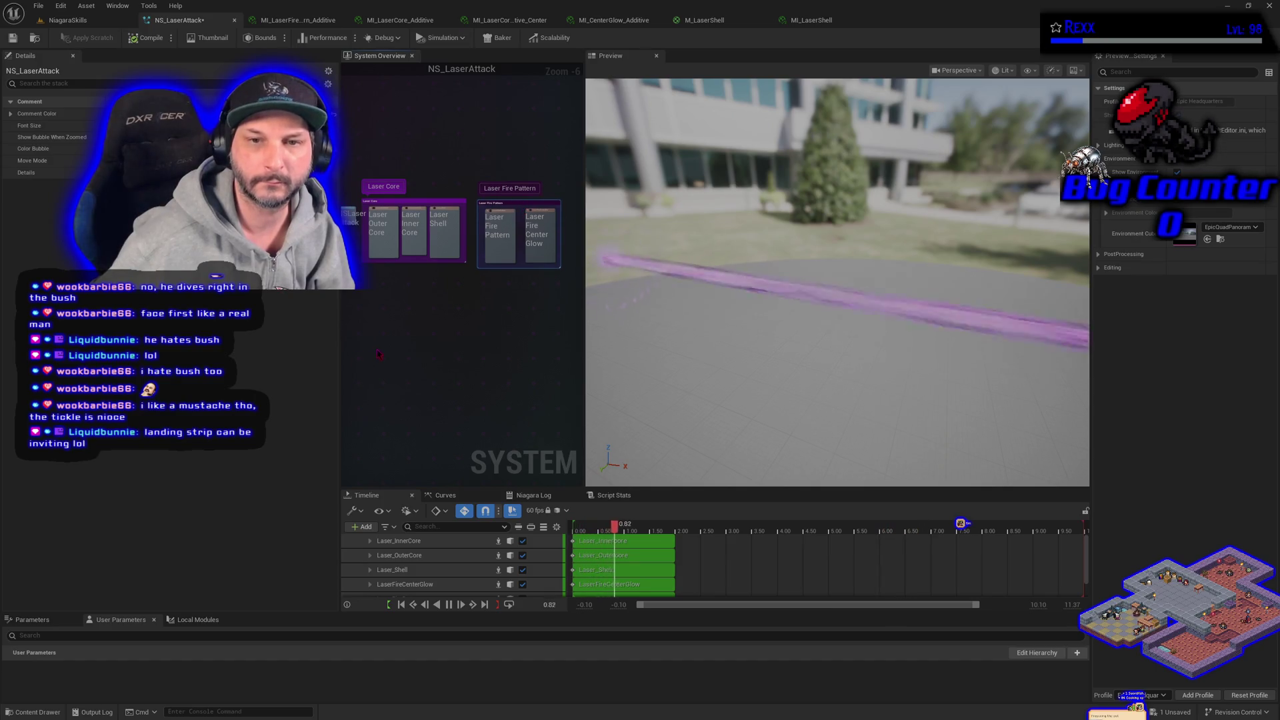
{"action": "left_click_drag", "start_coordinate": [378, 354], "coordinate": [403, 318]}
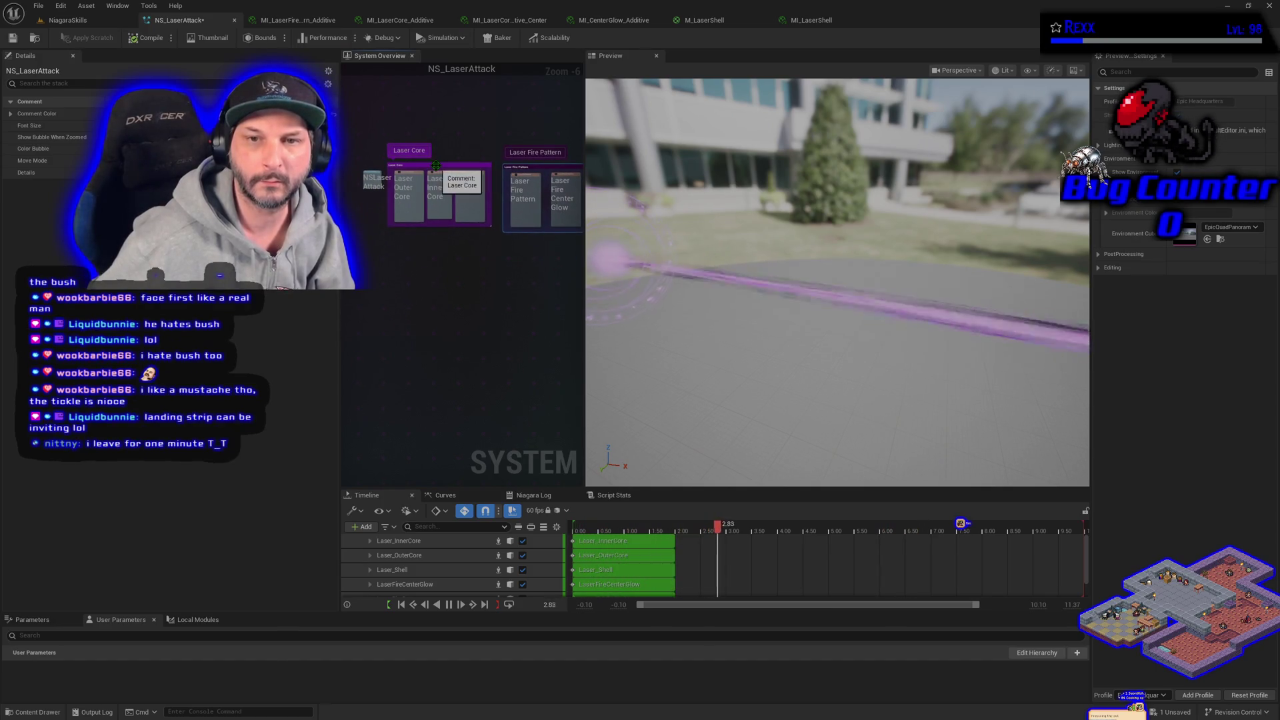
{"action": "left_click", "coordinate": [543, 227]}
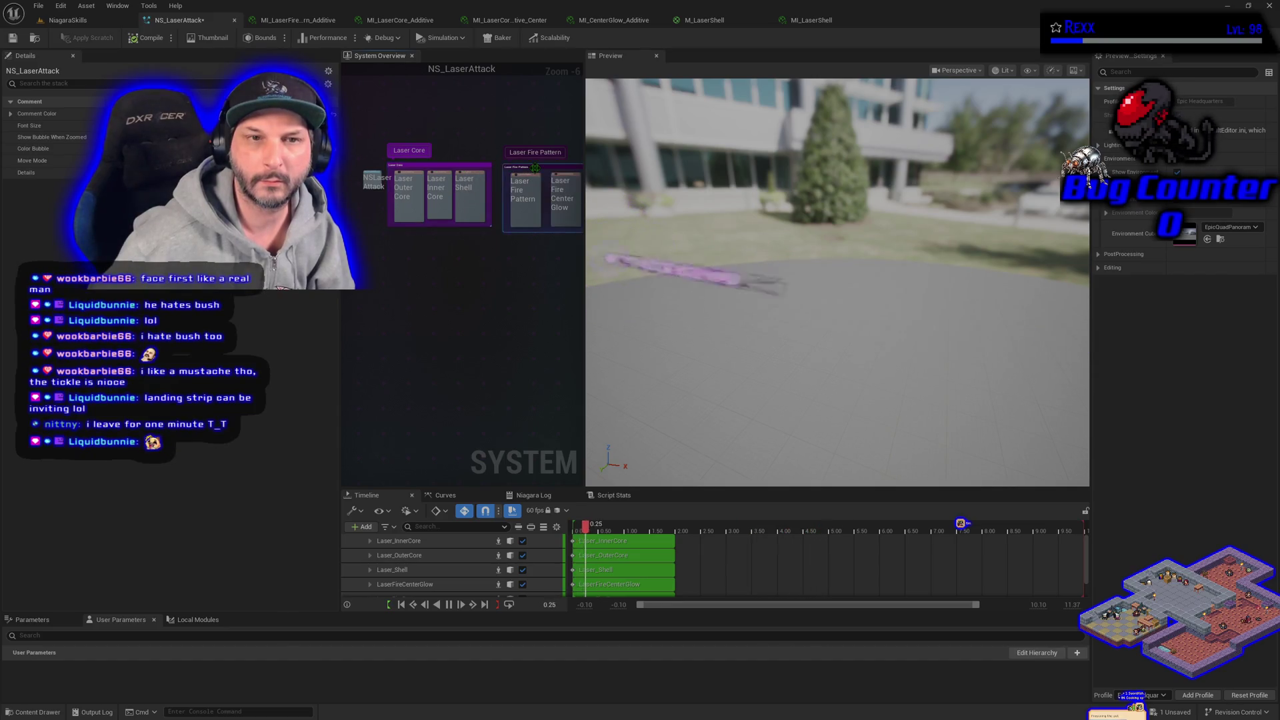
{"action": "left_click", "coordinate": [75, 114]}
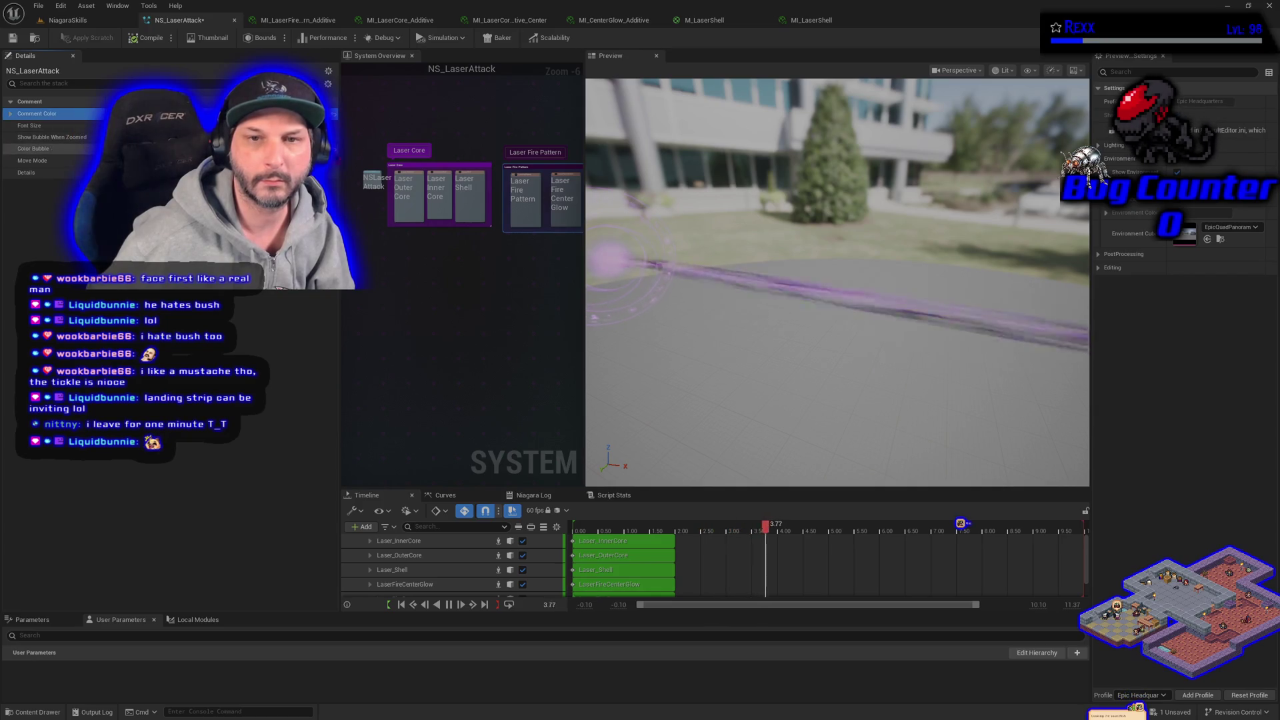
{"action": "left_click", "coordinate": [440, 180]}
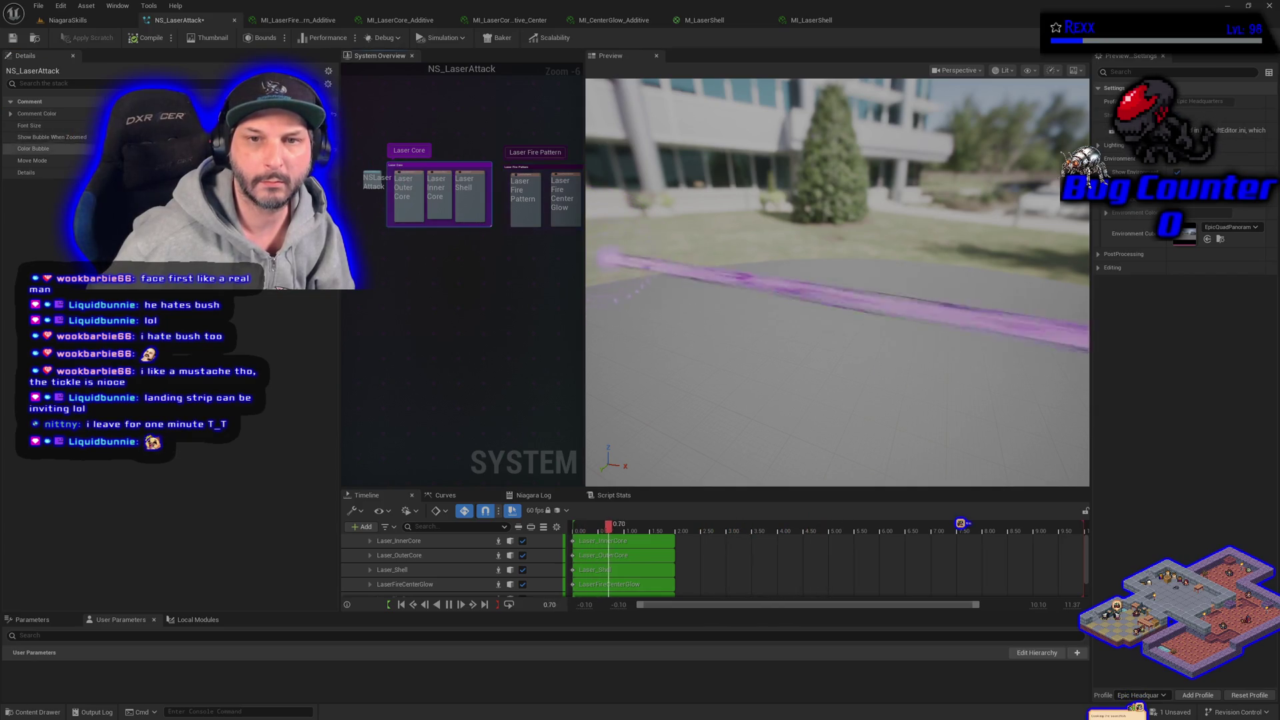
{"action": "left_click", "coordinate": [84, 116]}
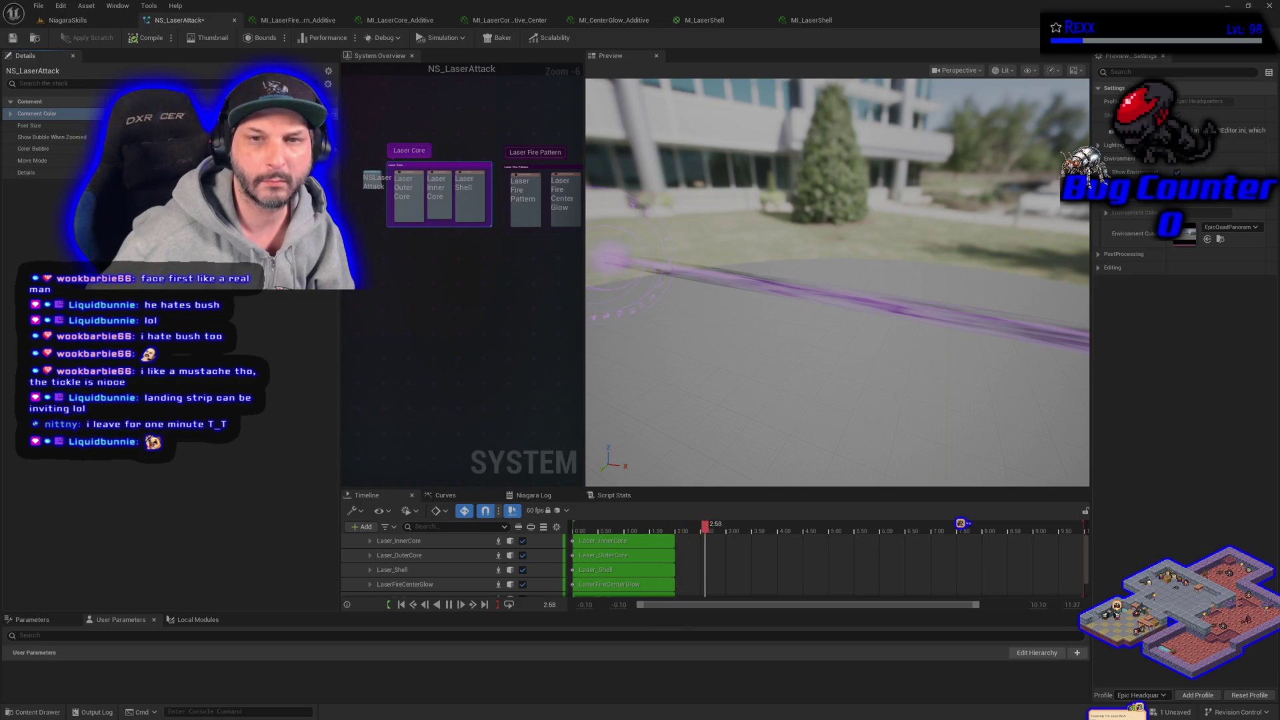
{"action": "left_click", "coordinate": [74, 114]}
{"action": "left_click", "coordinate": [38, 5]}
{"action": "left_click", "coordinate": [70, 69]}
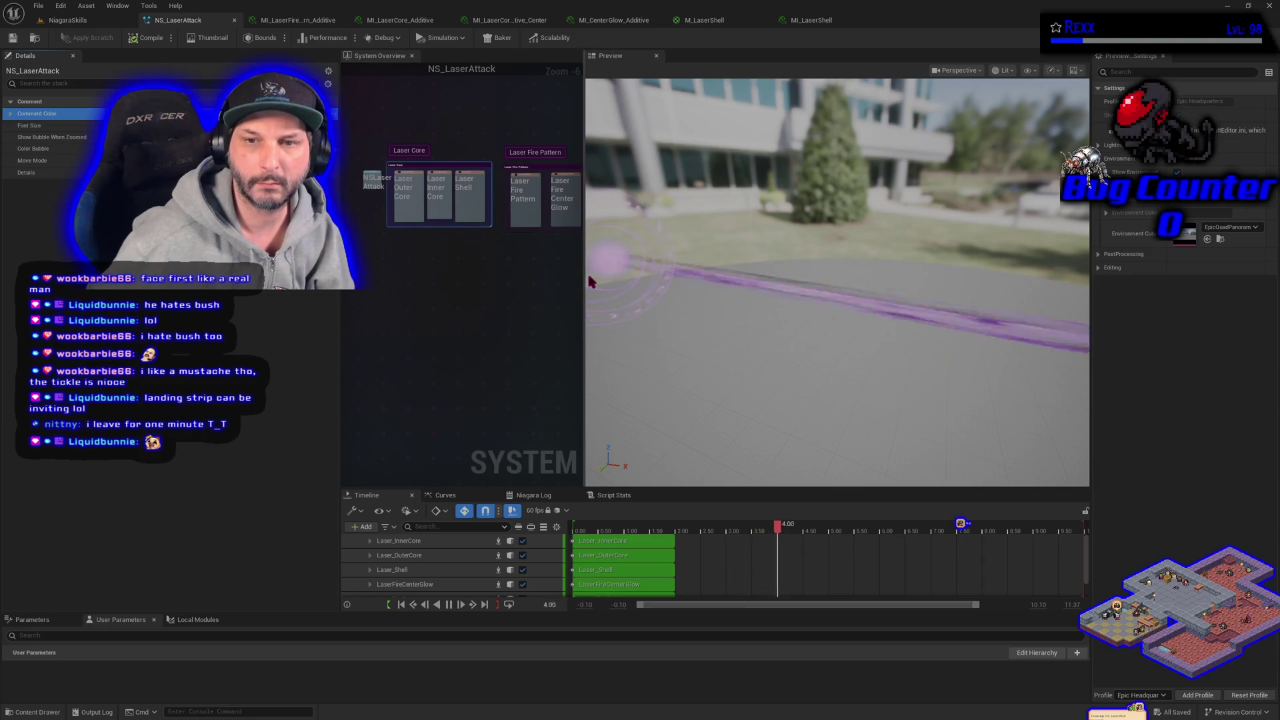
Widen the system overview and add a SimpleSpriteBurst emitter to the system.
{"action": "left_click_drag", "start_coordinate": [586, 288], "coordinate": [698, 288]}
{"action": "mouse_move", "coordinate": [585, 331]}
{"action": "left_mouse_down"}
{"action": "mouse_move", "coordinate": [617, 371]}
{"action": "mouse_move", "coordinate": [576, 333]}
{"action": "left_mouse_up"}
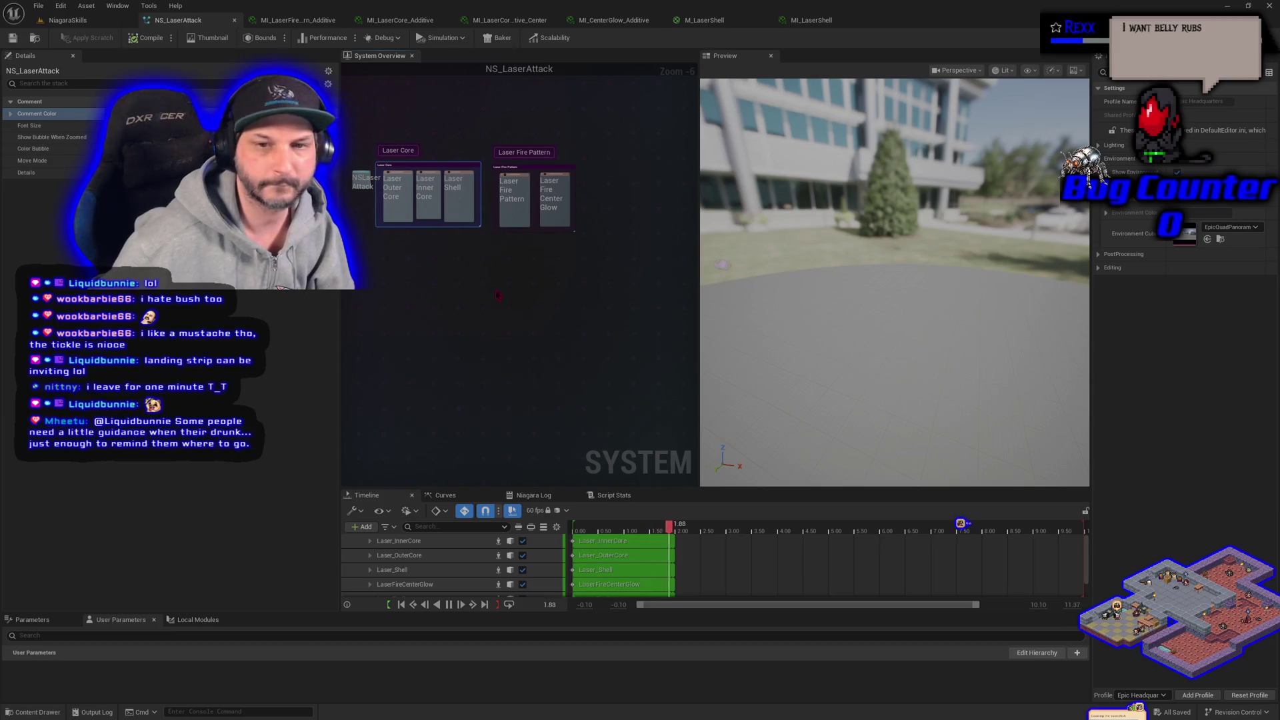
{"action": "right_click", "coordinate": [419, 314]}
{"action": "left_click", "coordinate": [460, 336]}
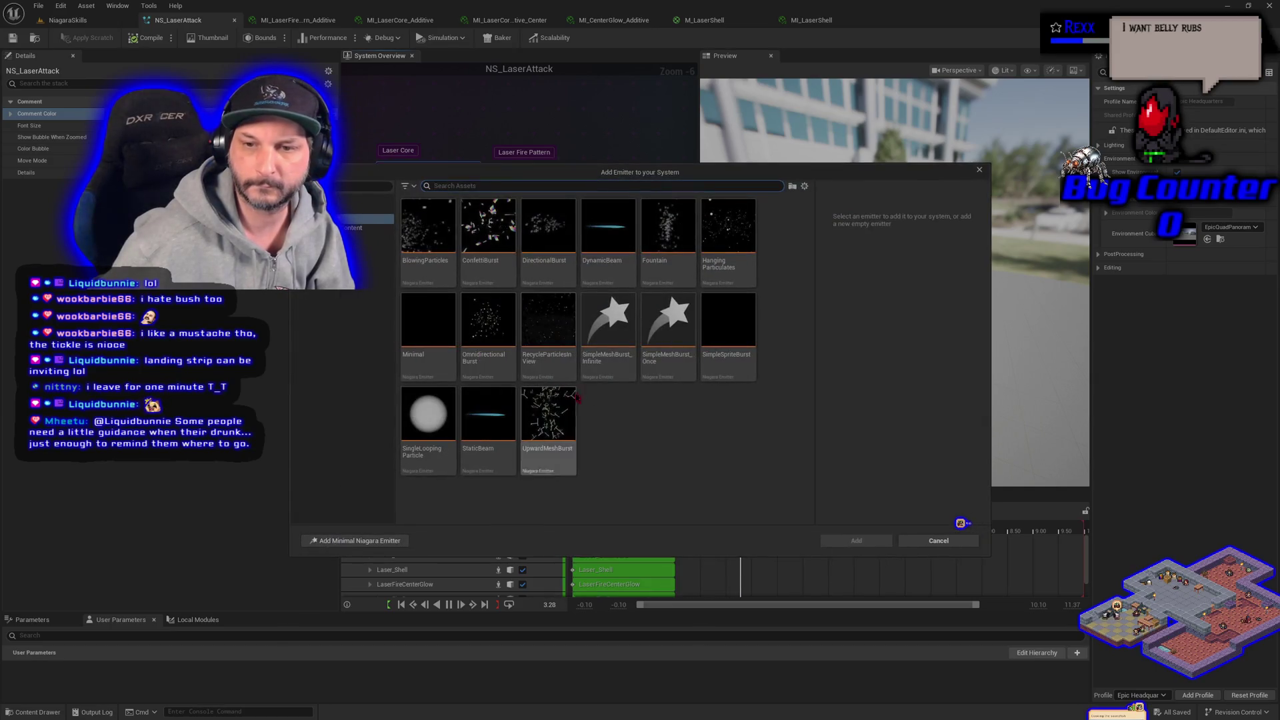
{"action": "left_click", "coordinate": [728, 327]}
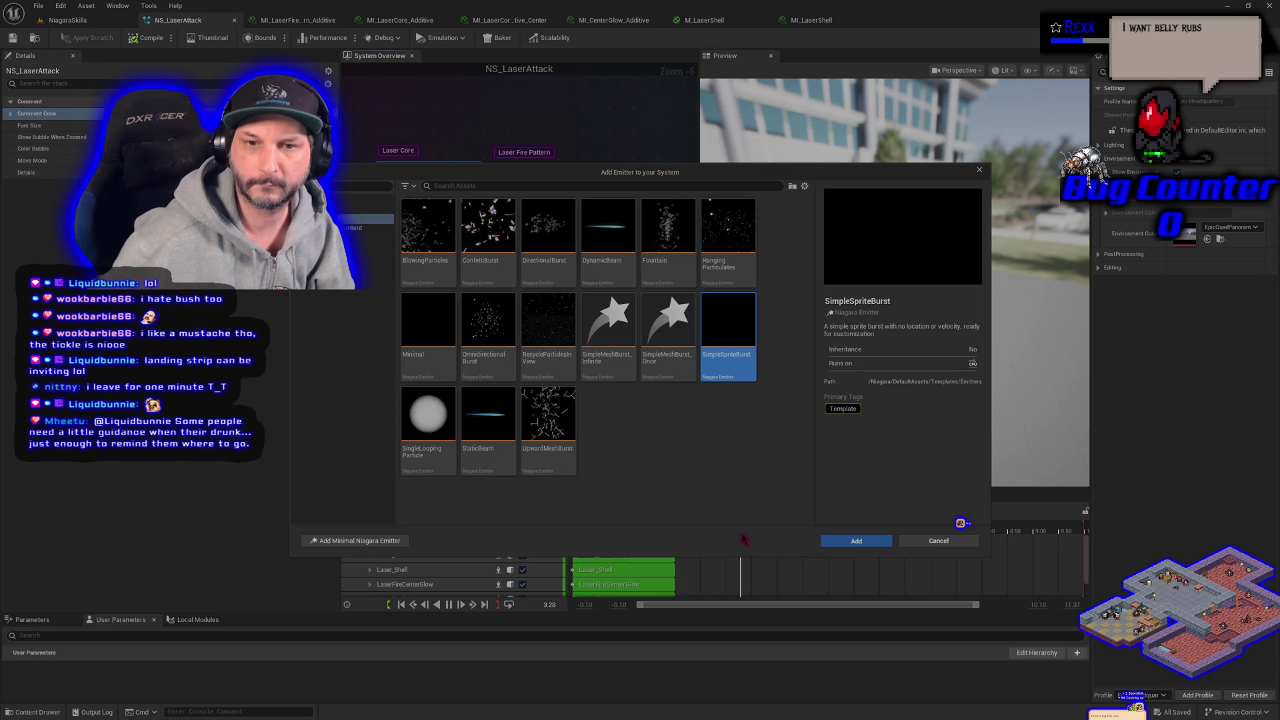
{"action": "left_click", "coordinate": [856, 540]}
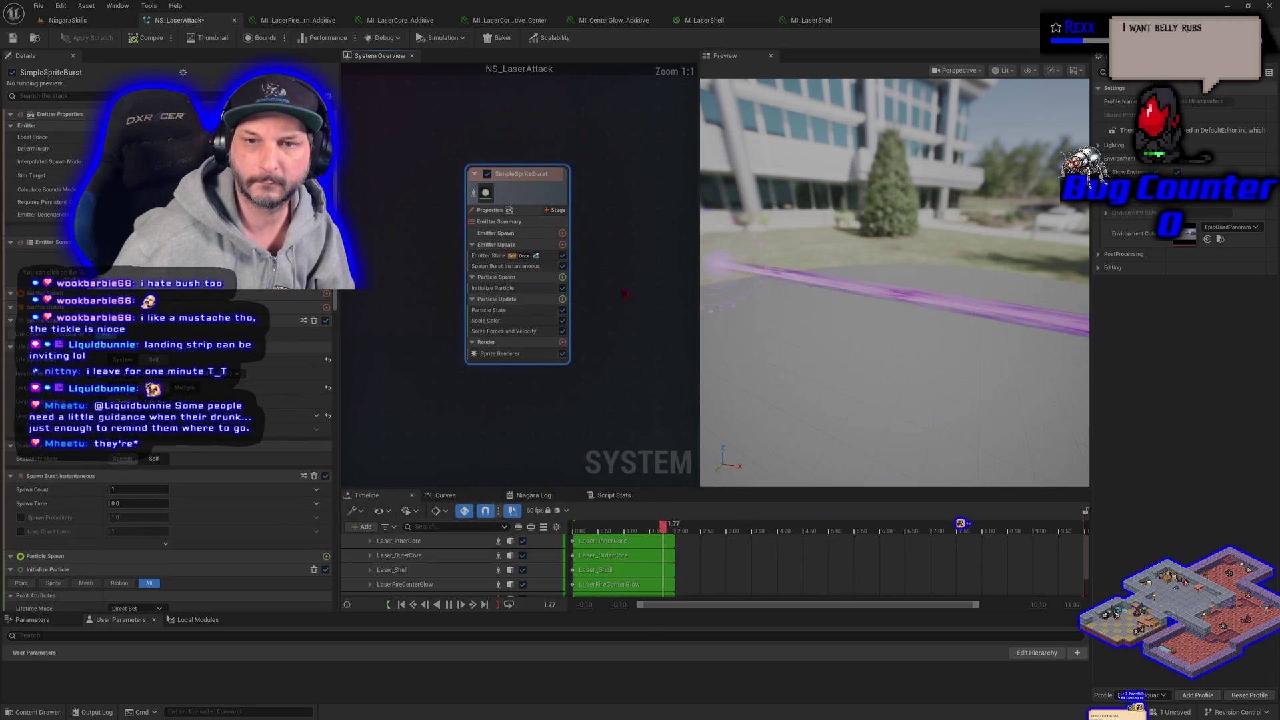
{"action": "left_click_drag", "start_coordinate": [625, 293], "coordinate": [559, 308]}
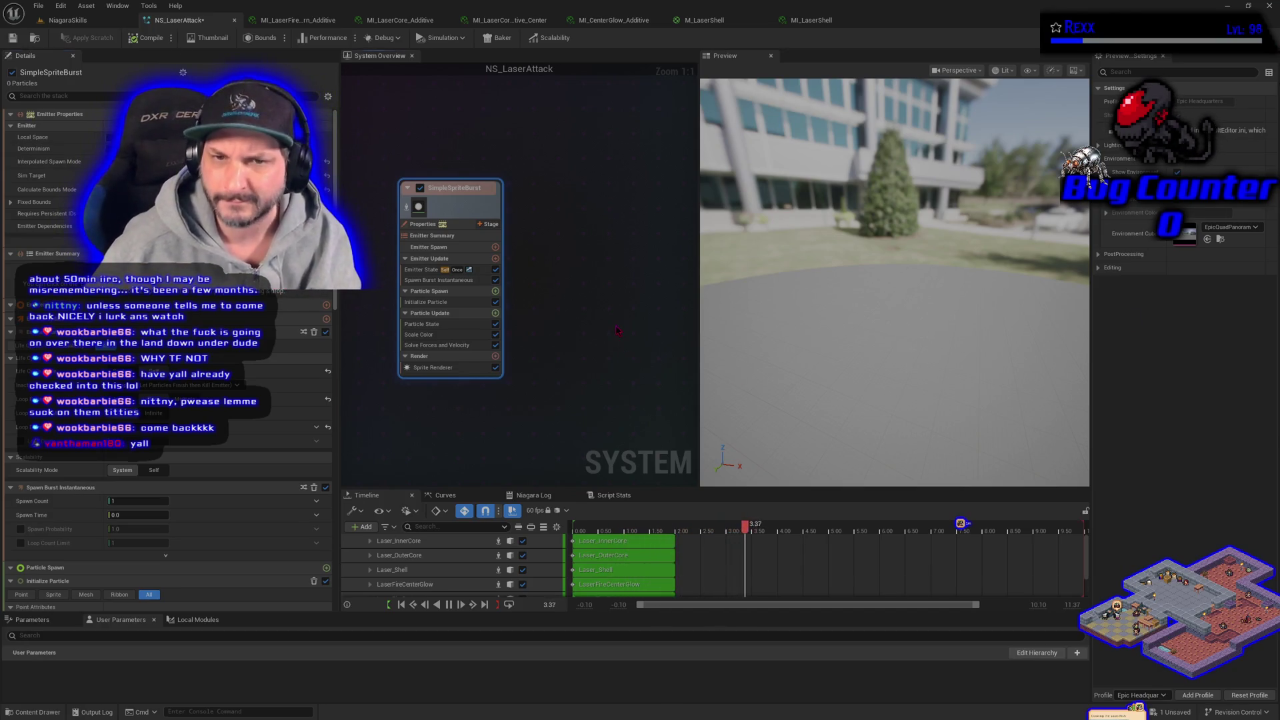
Review SimpleSpriteBurst's Emitter State settings, then its Spawn Burst Instantaneous module.
{"action": "key", "text": "Escape"}
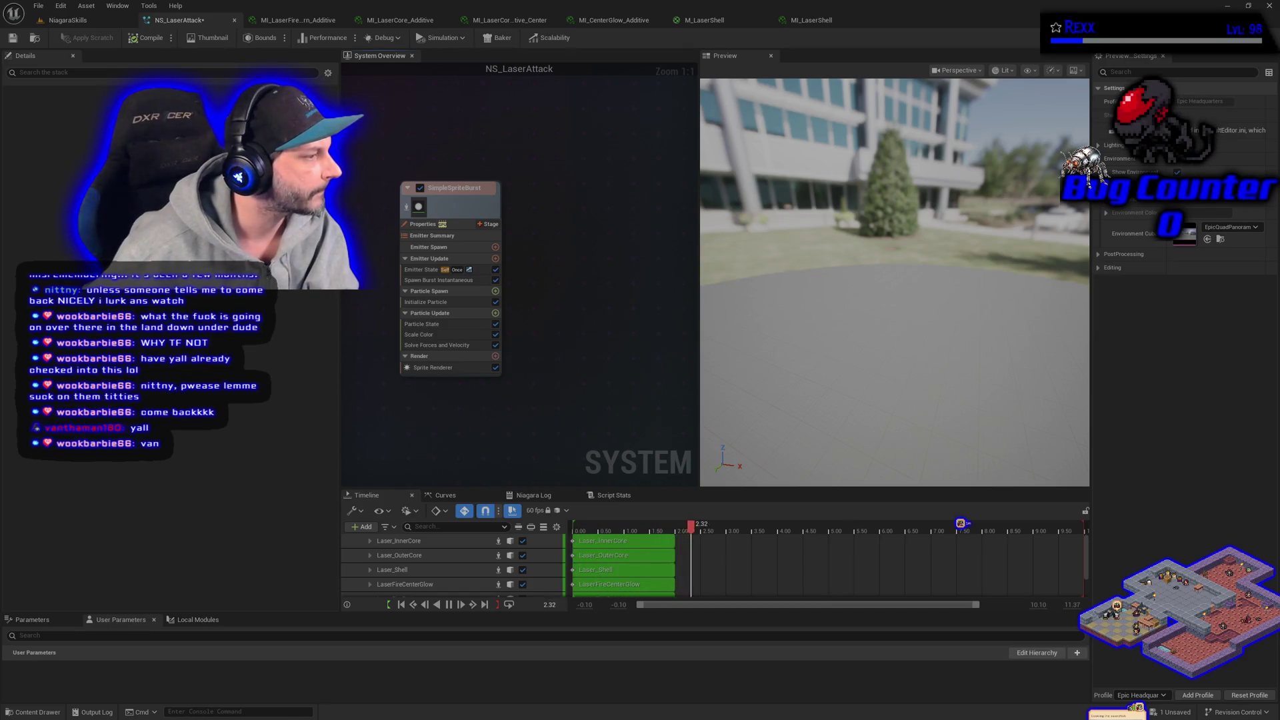
{"action": "left_click", "coordinate": [433, 270]}
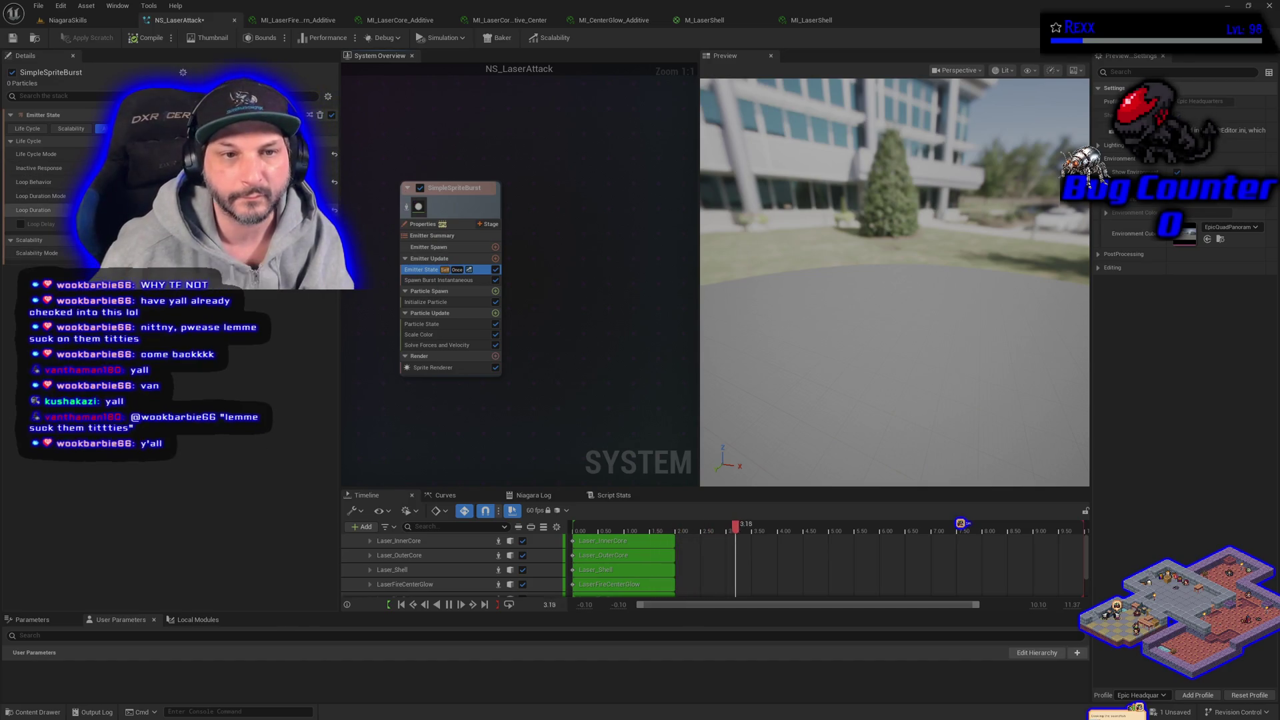
{"action": "mouse_move", "coordinate": [81, 174]}
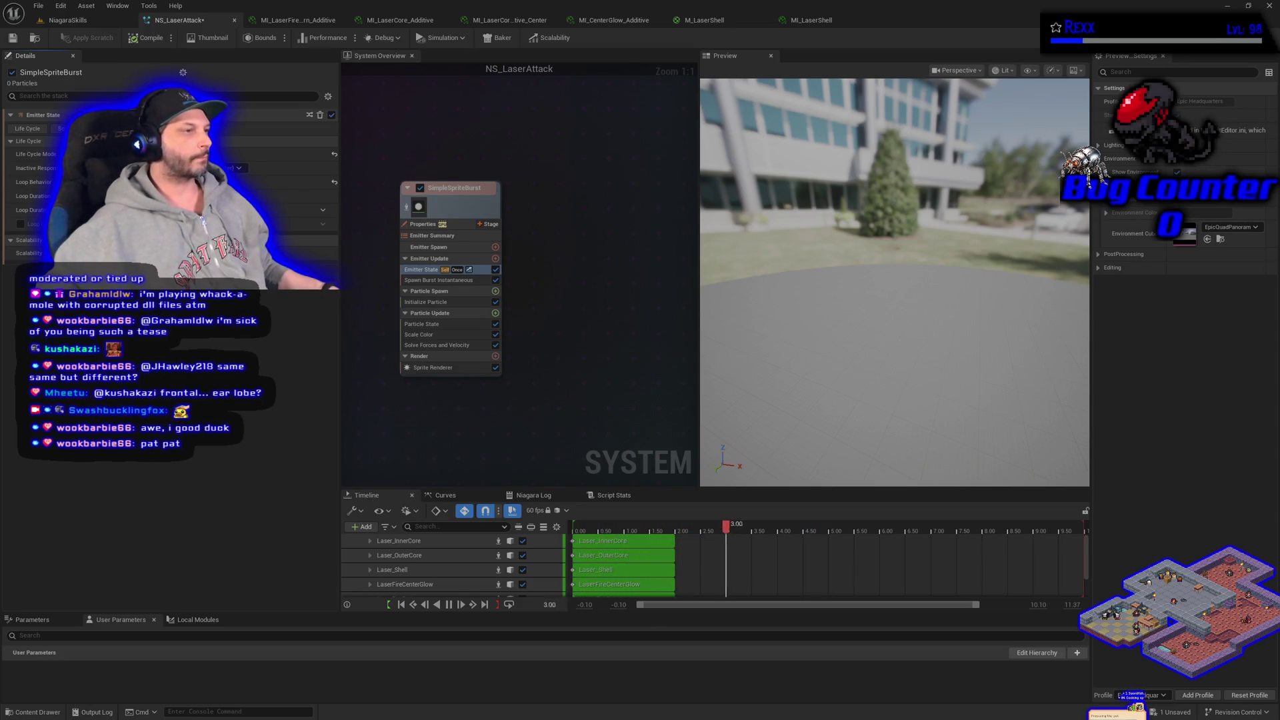
{"action": "left_click", "coordinate": [434, 280]}
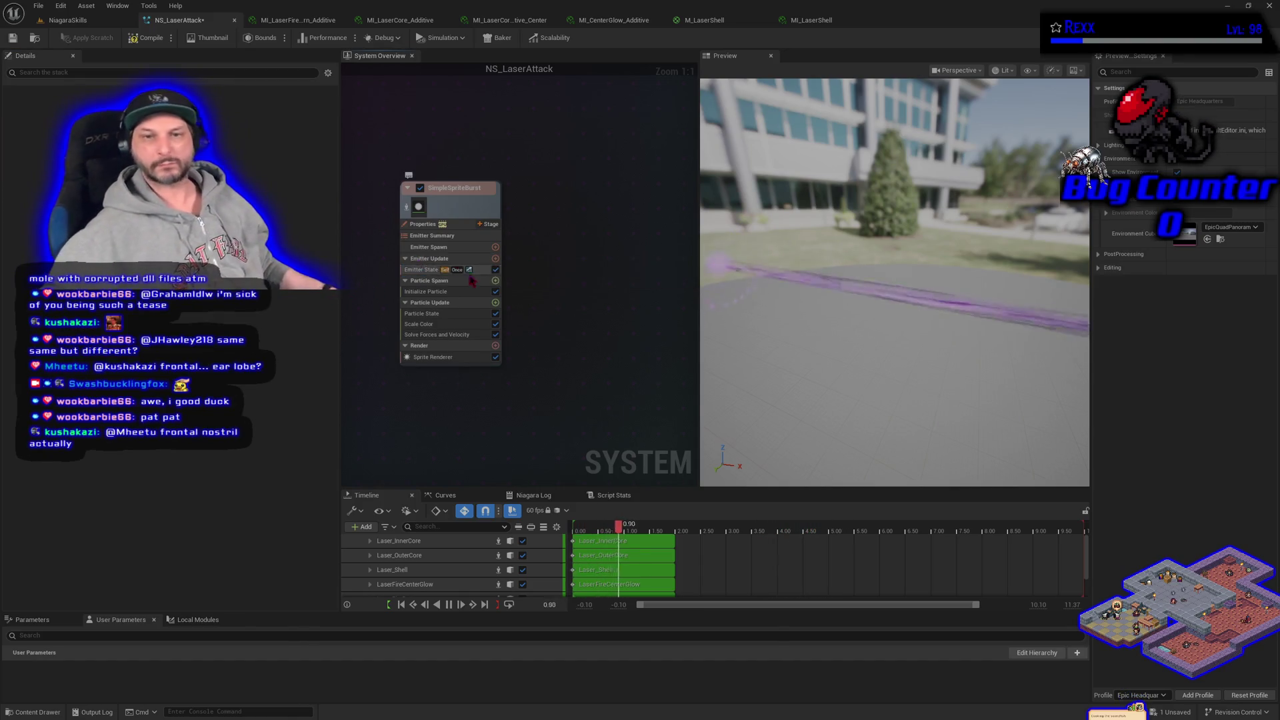
Add a Spawn Rate module to SimpleSpriteBurst with a Random Range SpawnRate.
{"action": "left_click", "coordinate": [496, 258]}
{"action": "left_click", "coordinate": [302, 369]}
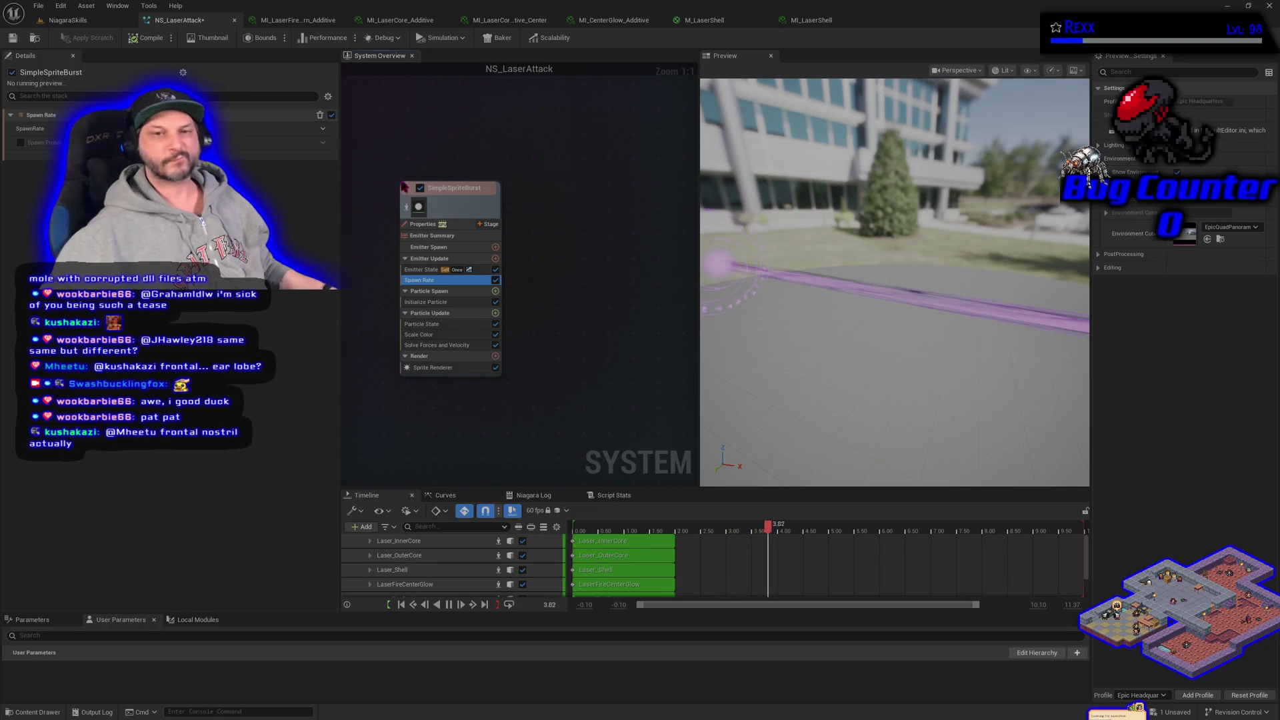
{"action": "left_click", "coordinate": [323, 128]}
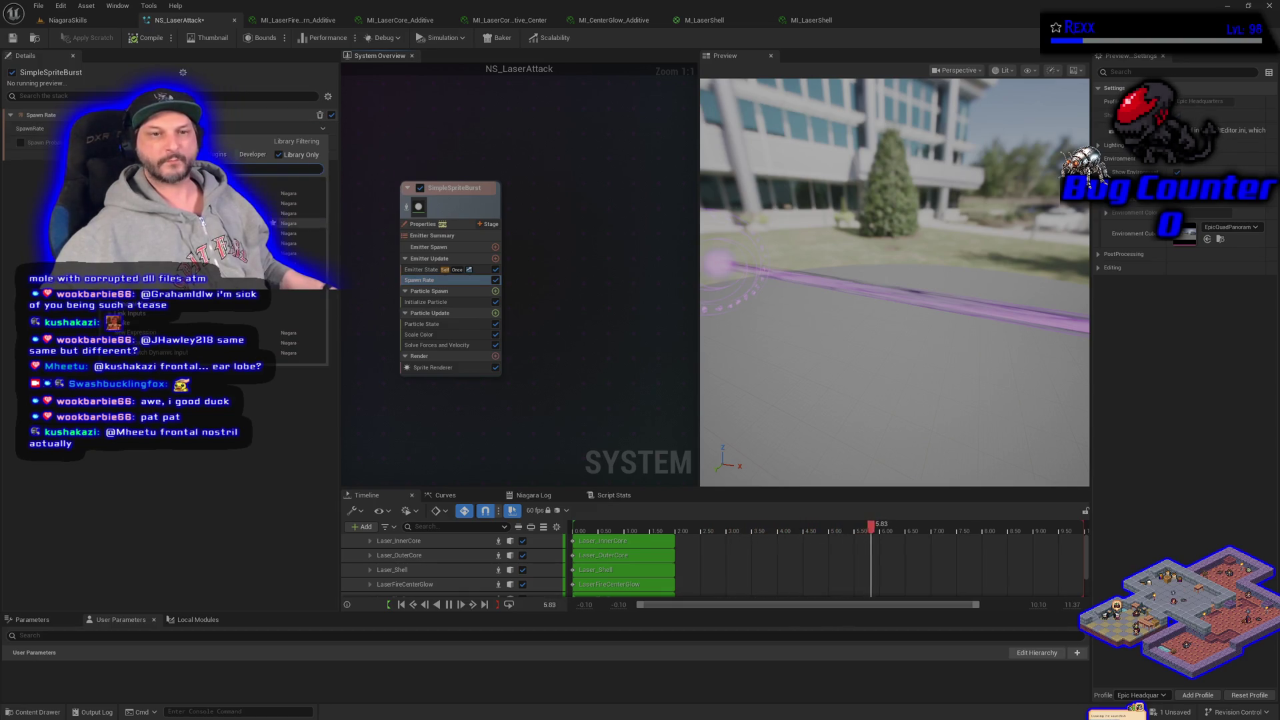
{"action": "left_click", "coordinate": [324, 253]}
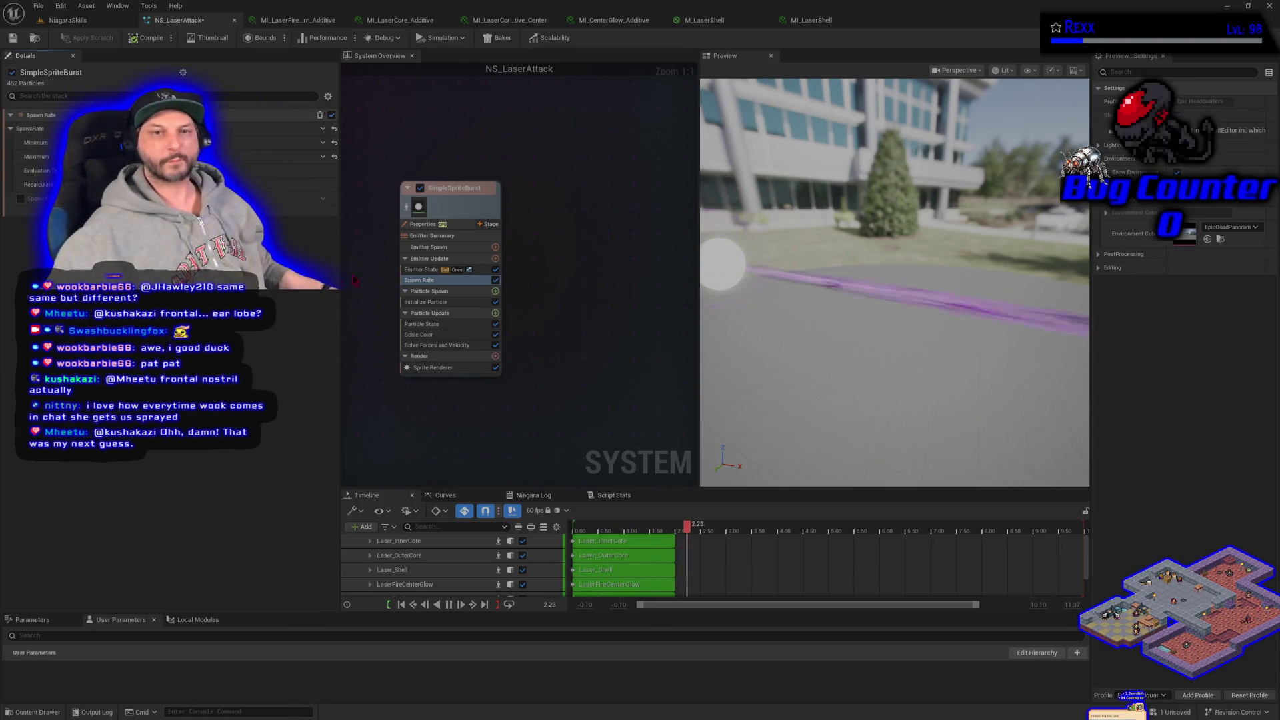
Toggle emitter isolation on and off, then select the Initialize Particle module.
{"action": "left_click", "coordinate": [406, 210]}
{"action": "left_click", "coordinate": [406, 209]}
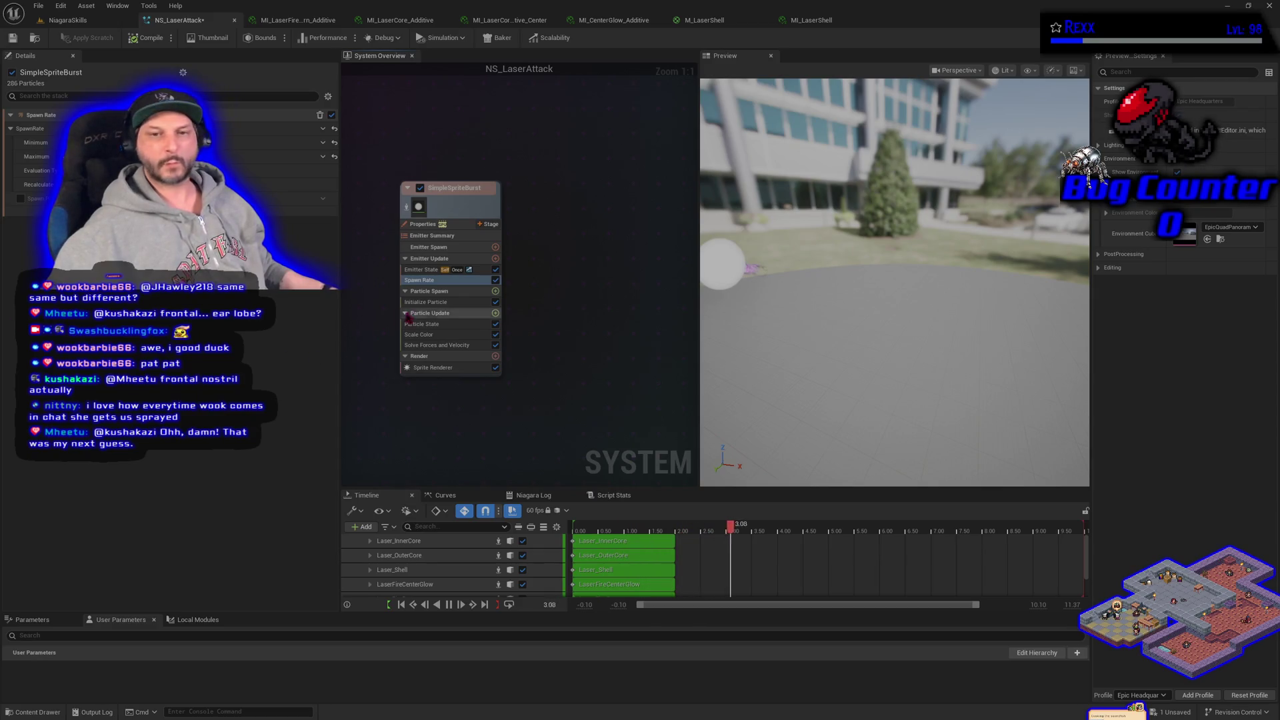
{"action": "left_click", "coordinate": [416, 302]}
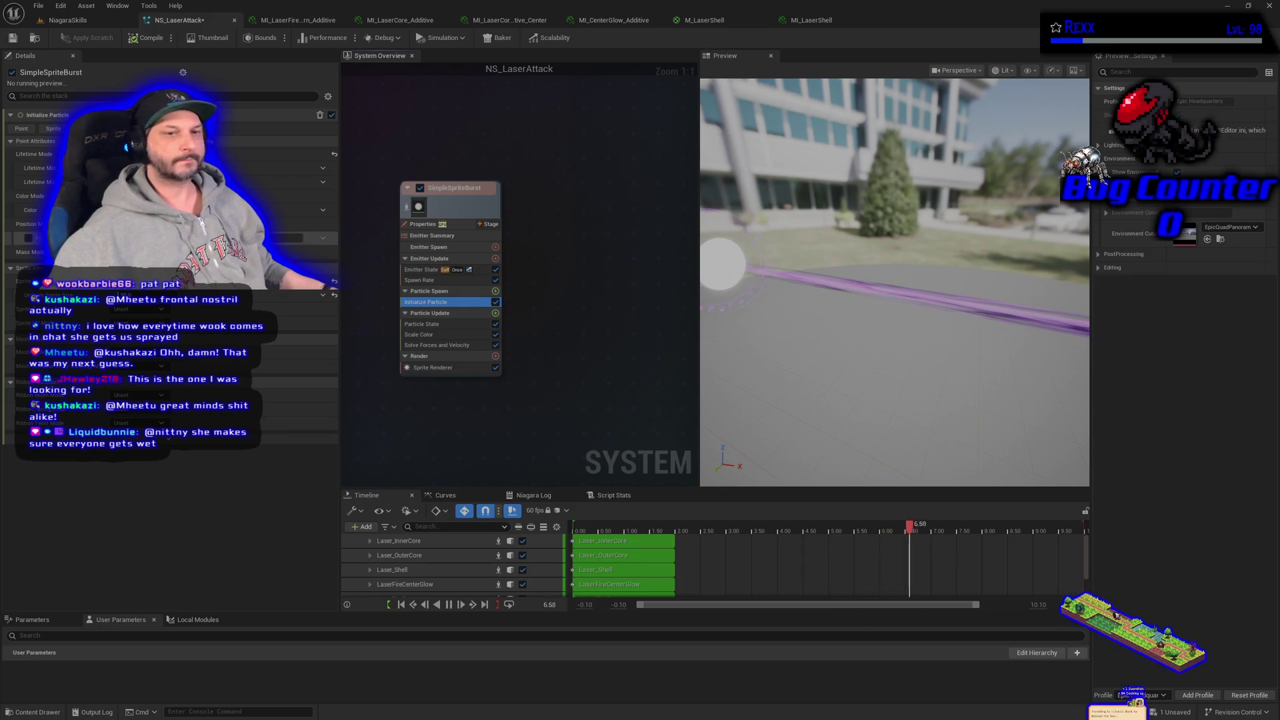
Set the burst's Initialize Particle Color to a Random Range Linear Color.
{"action": "left_click", "coordinate": [324, 211]}
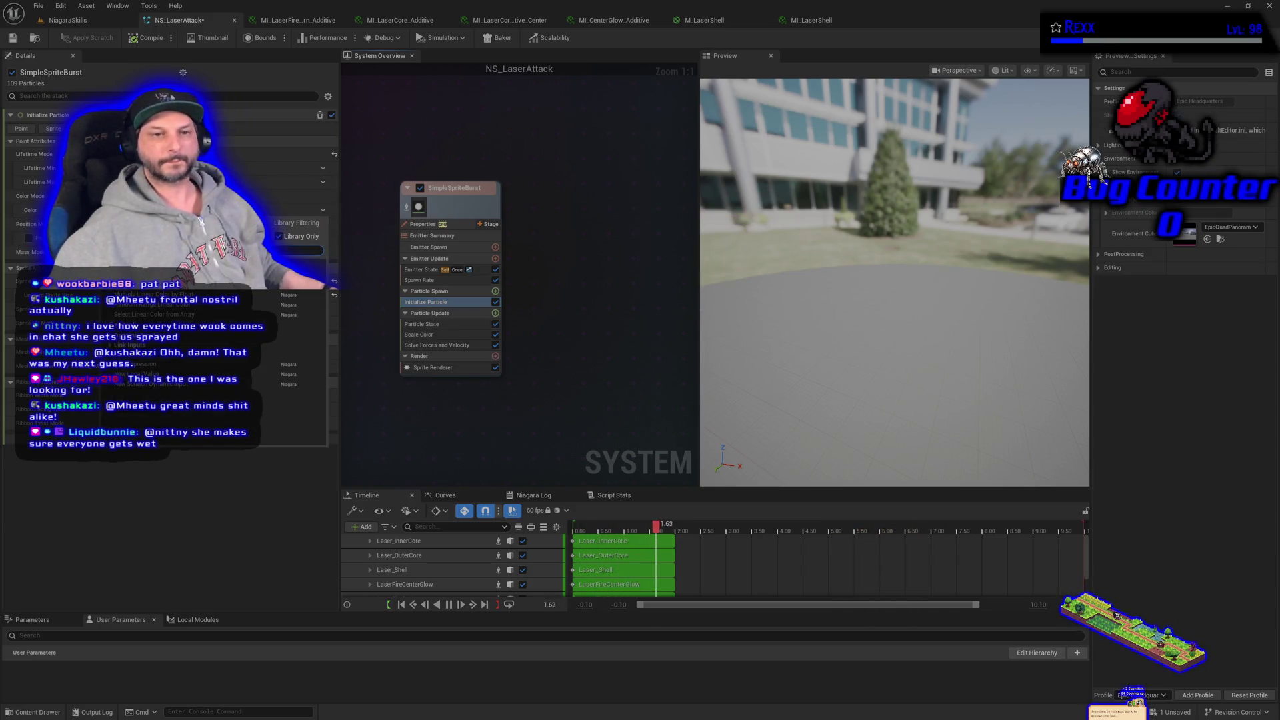
{"action": "left_click", "coordinate": [293, 304]}
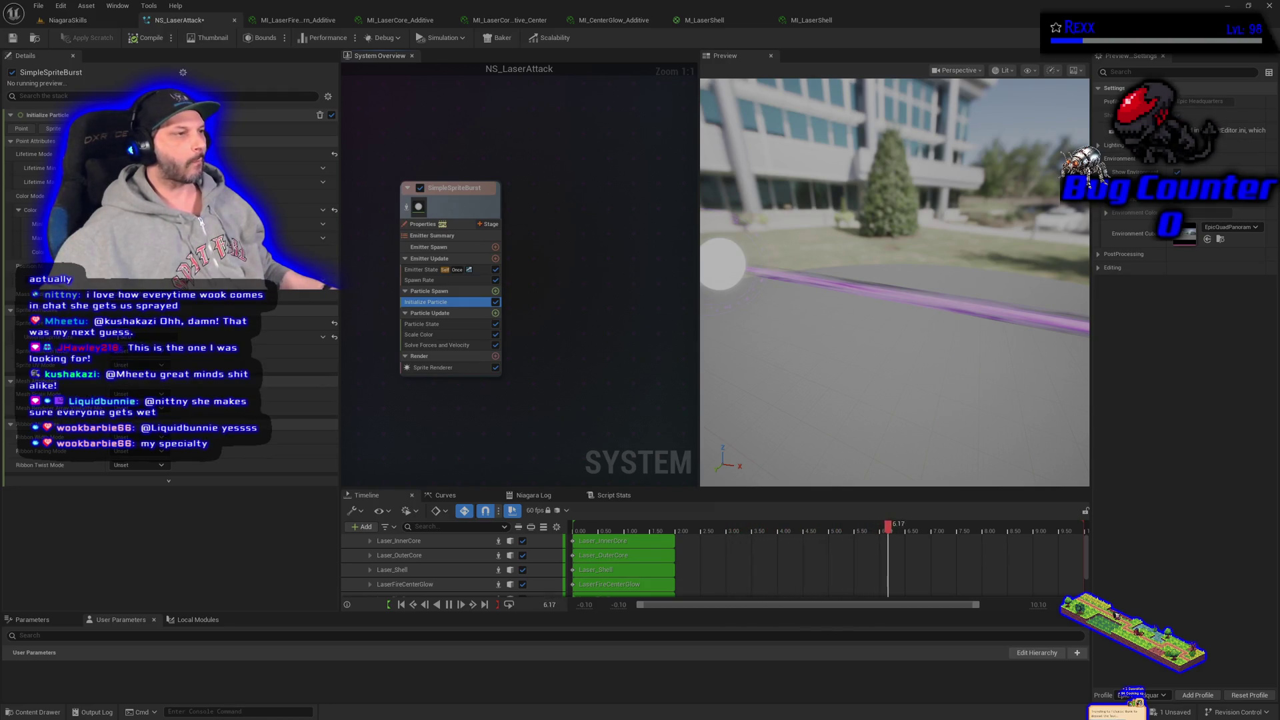
{"action": "left_click", "coordinate": [393, 400]}
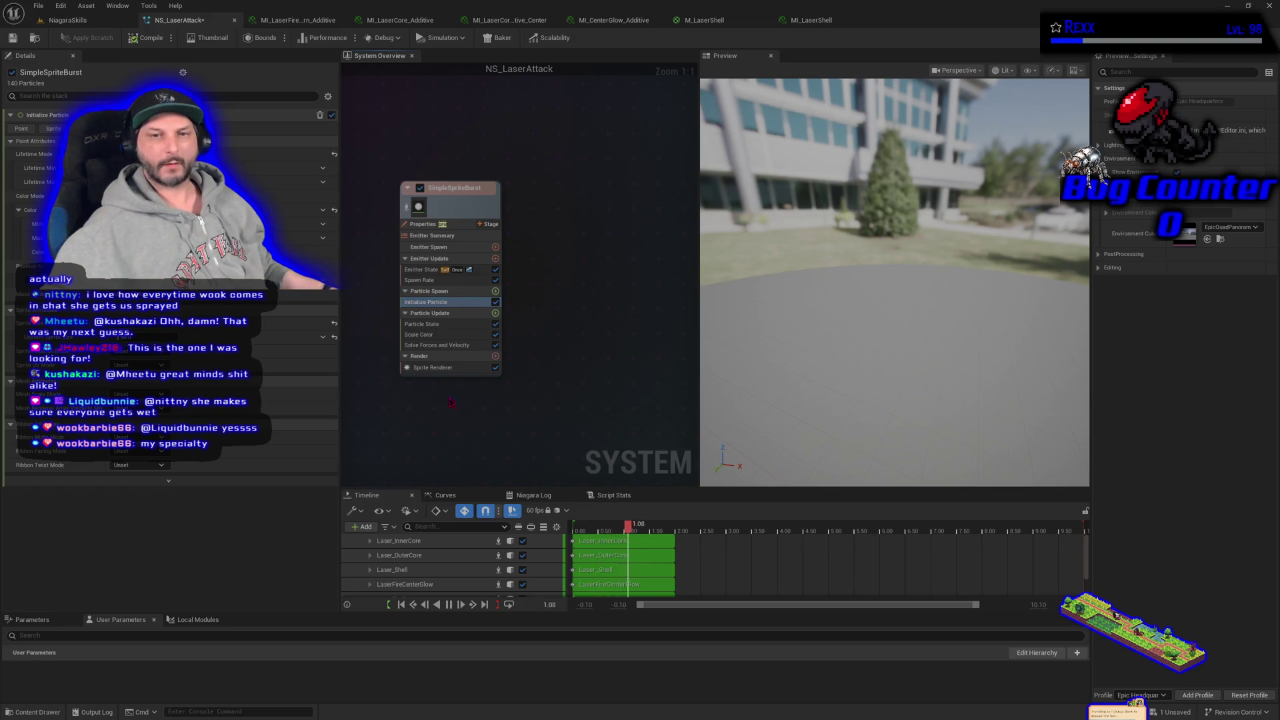
{"action": "key", "text": "Home"}
Compare with Laser_OuterCore's Initialize Particle colour, then return to the burst's minimum colour.
{"action": "left_click", "coordinate": [499, 224]}
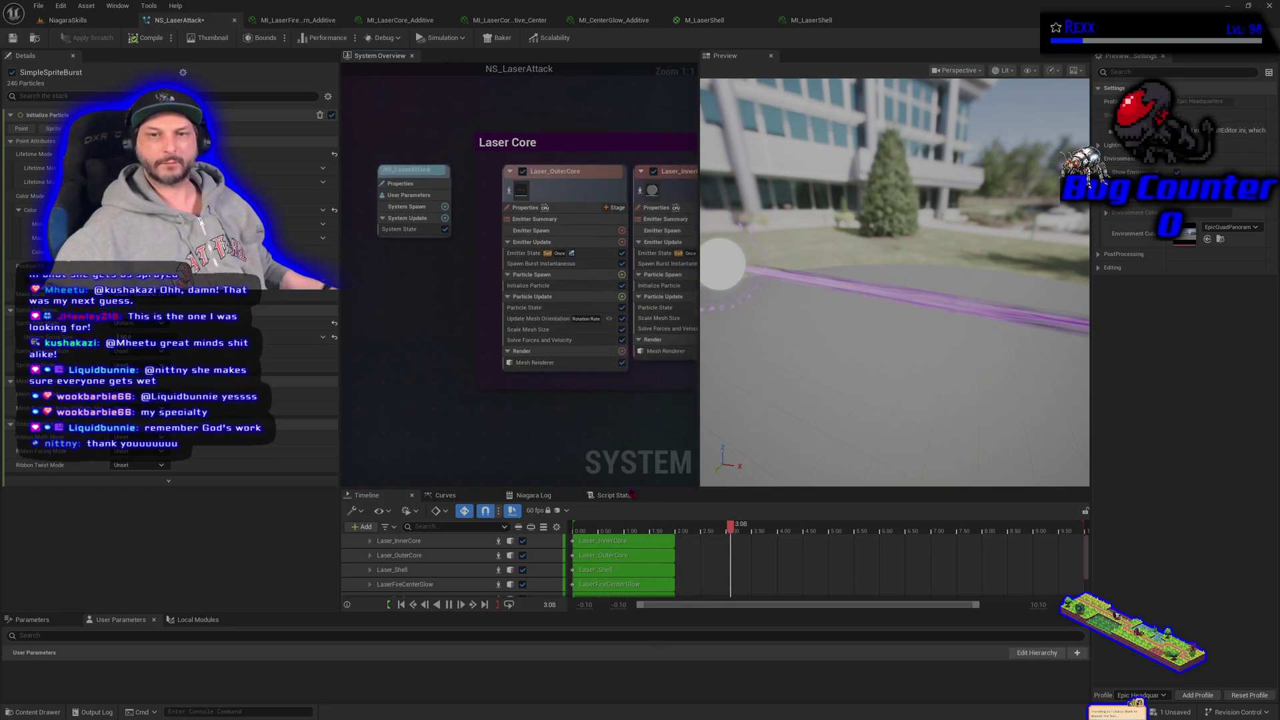
{"action": "right_click", "coordinate": [117, 196]}
{"action": "mouse_move", "coordinate": [468, 406]}
{"action": "left_mouse_down"}
{"action": "mouse_move", "coordinate": [803, 106]}
{"action": "mouse_move", "coordinate": [473, 380]}
{"action": "left_mouse_up"}
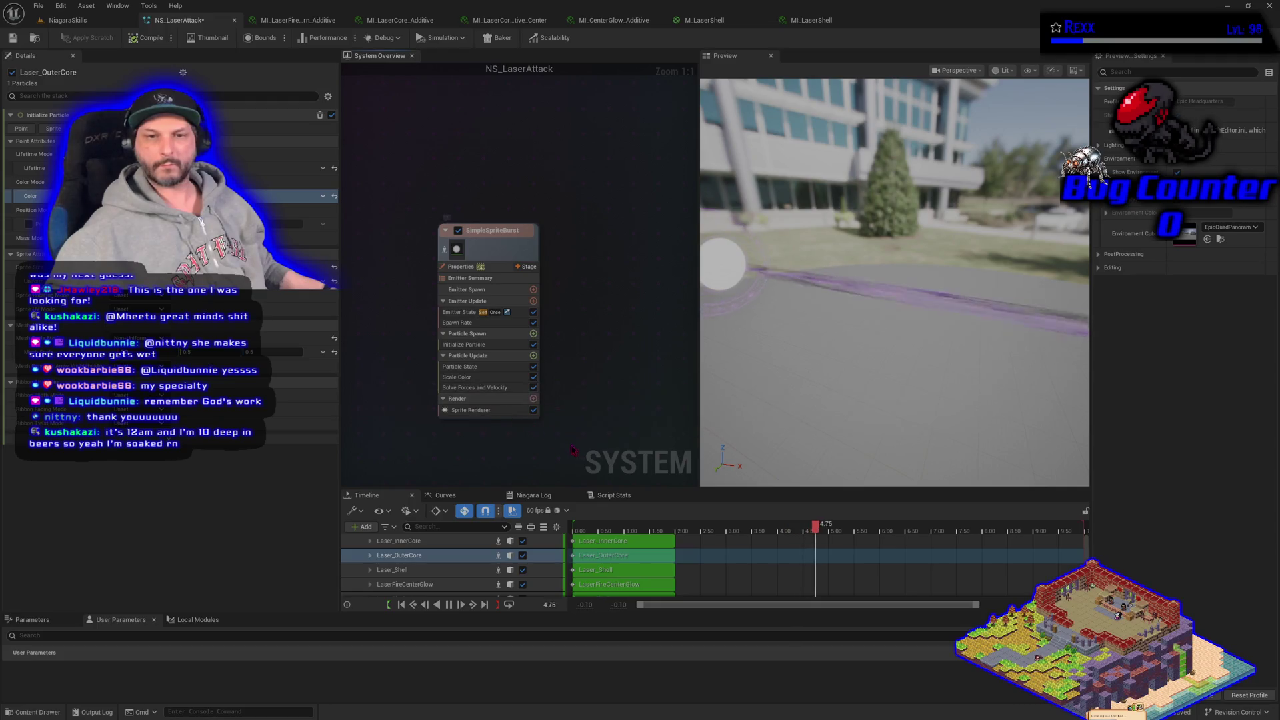
{"action": "left_click", "coordinate": [467, 322]}
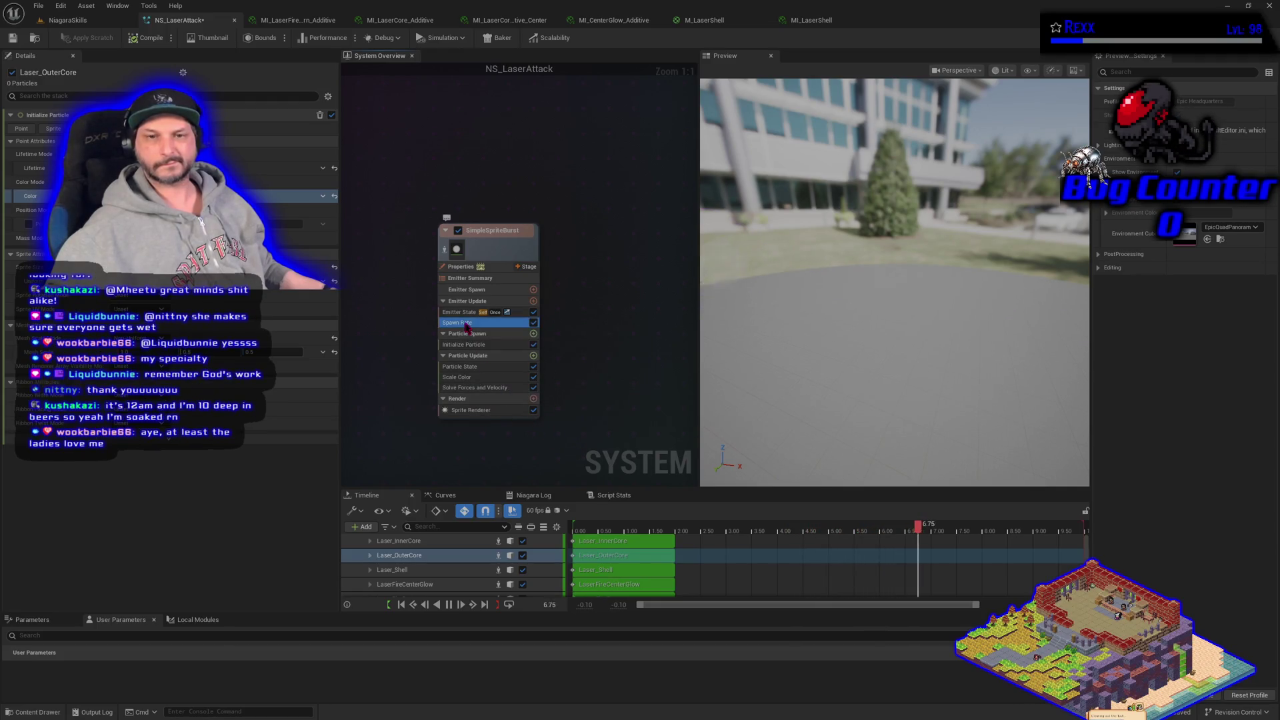
{"action": "left_click", "coordinate": [478, 344]}
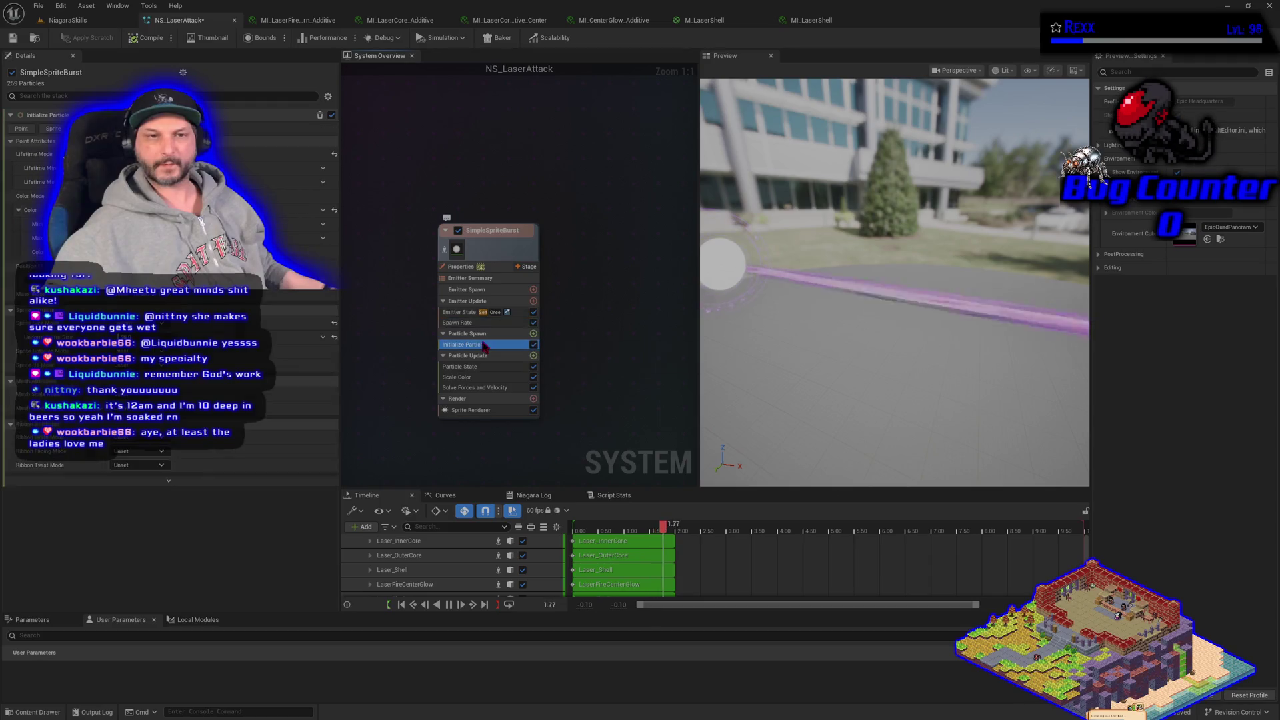
{"action": "right_click", "coordinate": [74, 224]}
{"action": "left_click", "coordinate": [94, 307]}
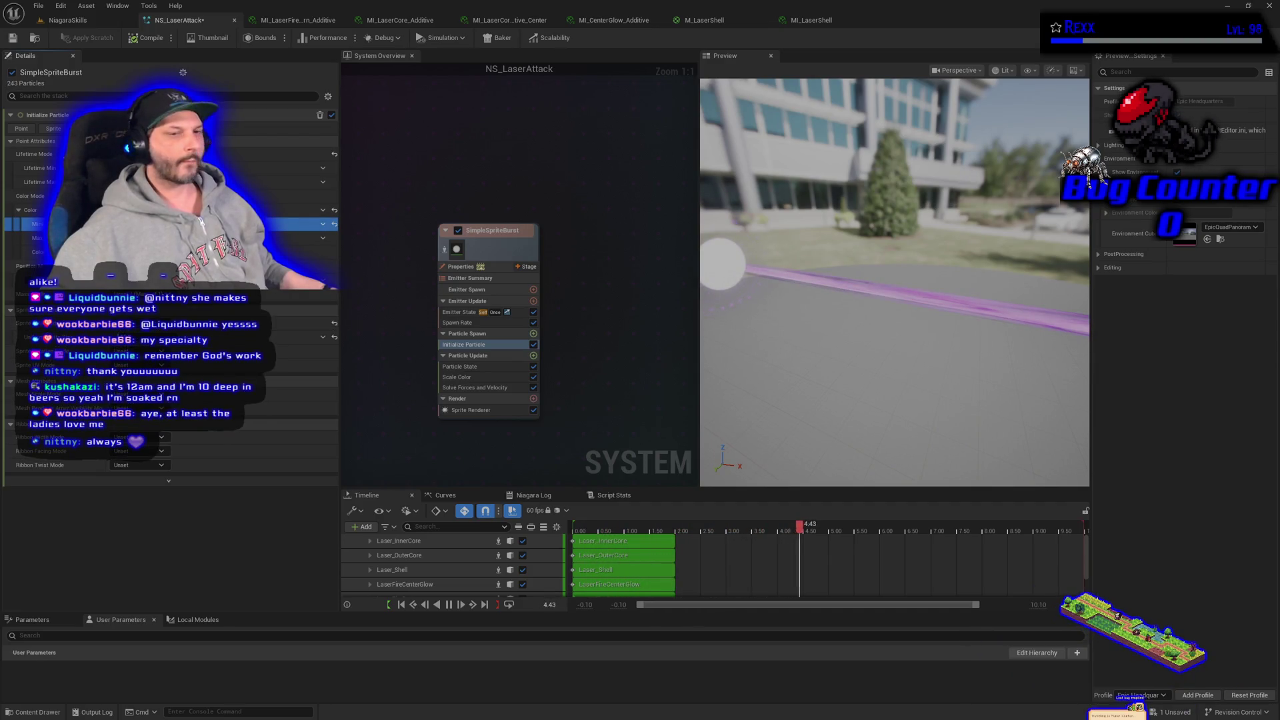
Change the burst's maximum particle colour from purple to blue.
{"action": "right_click", "coordinate": [100, 238]}
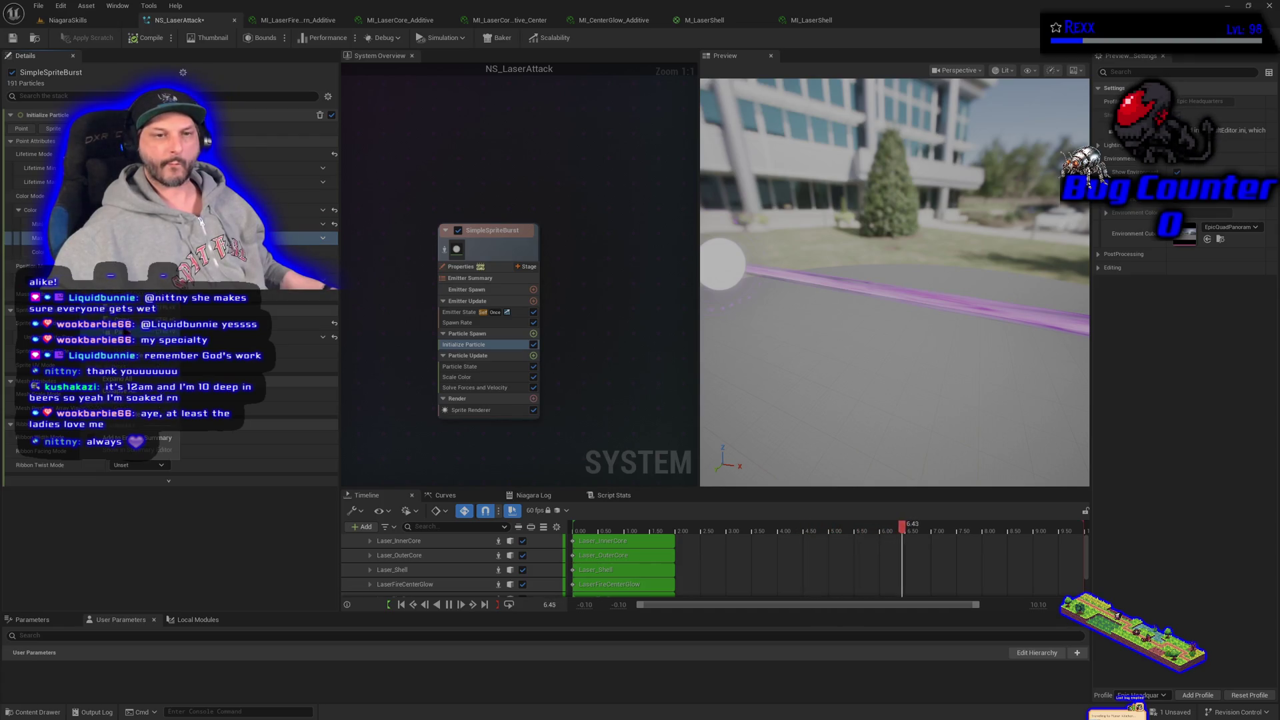
{"action": "key", "text": "Escape"}
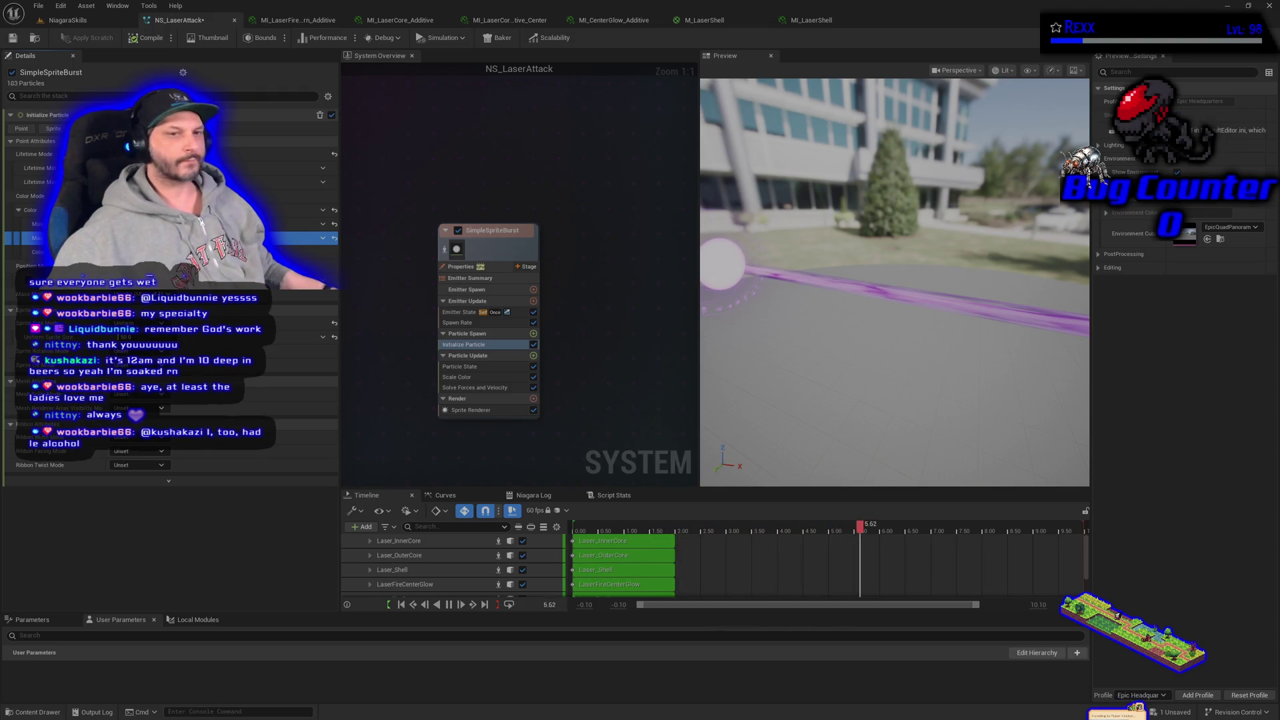
{"action": "left_click", "coordinate": [200, 238]}
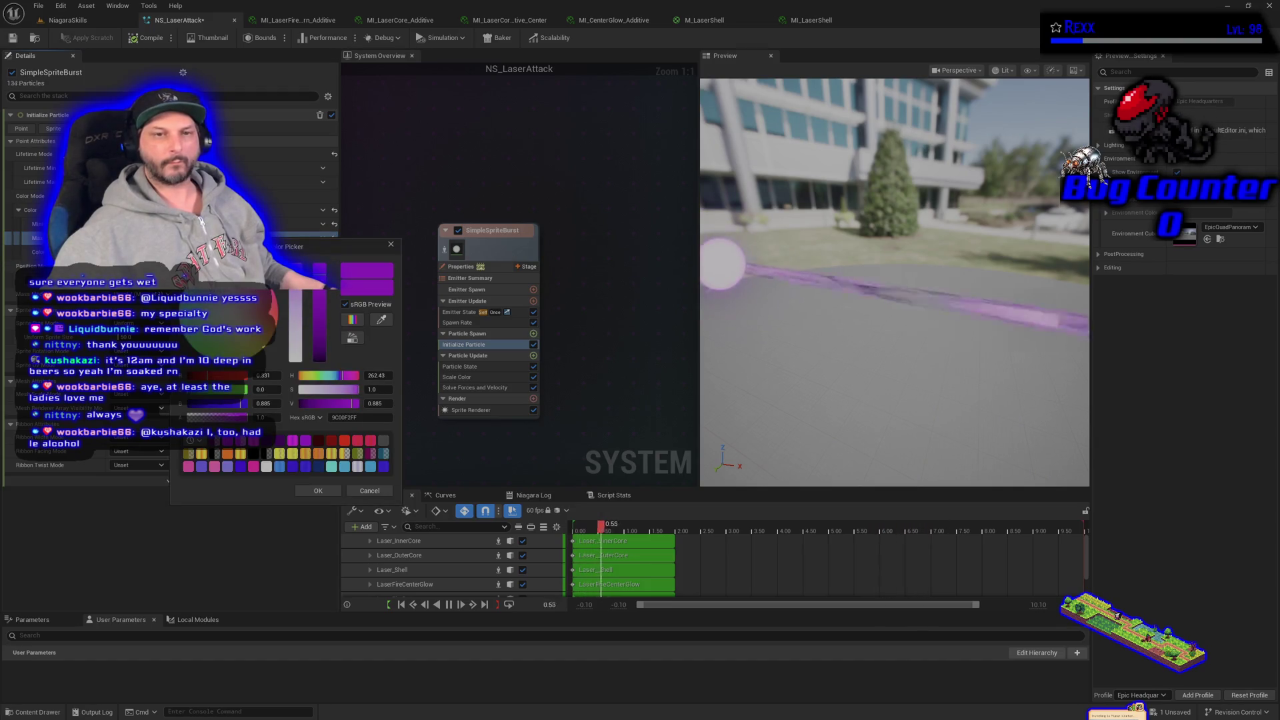
{"action": "left_click", "coordinate": [337, 375]}
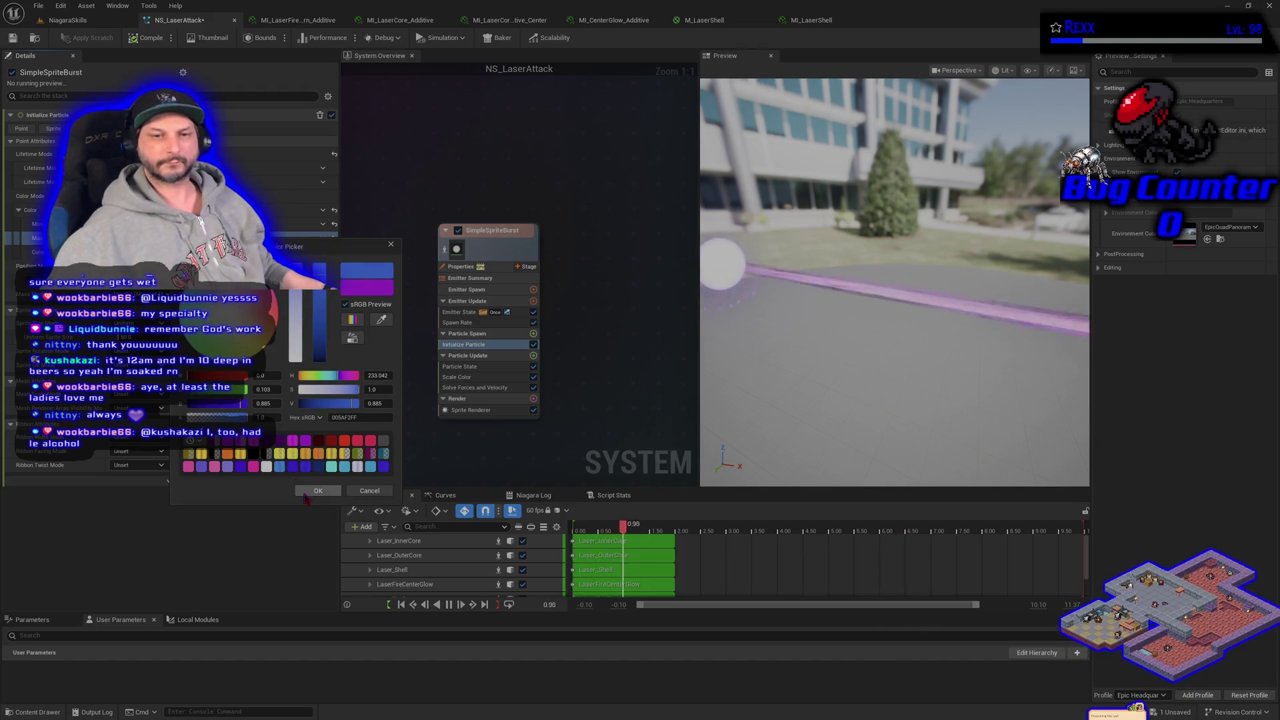
{"action": "left_click", "coordinate": [312, 492]}
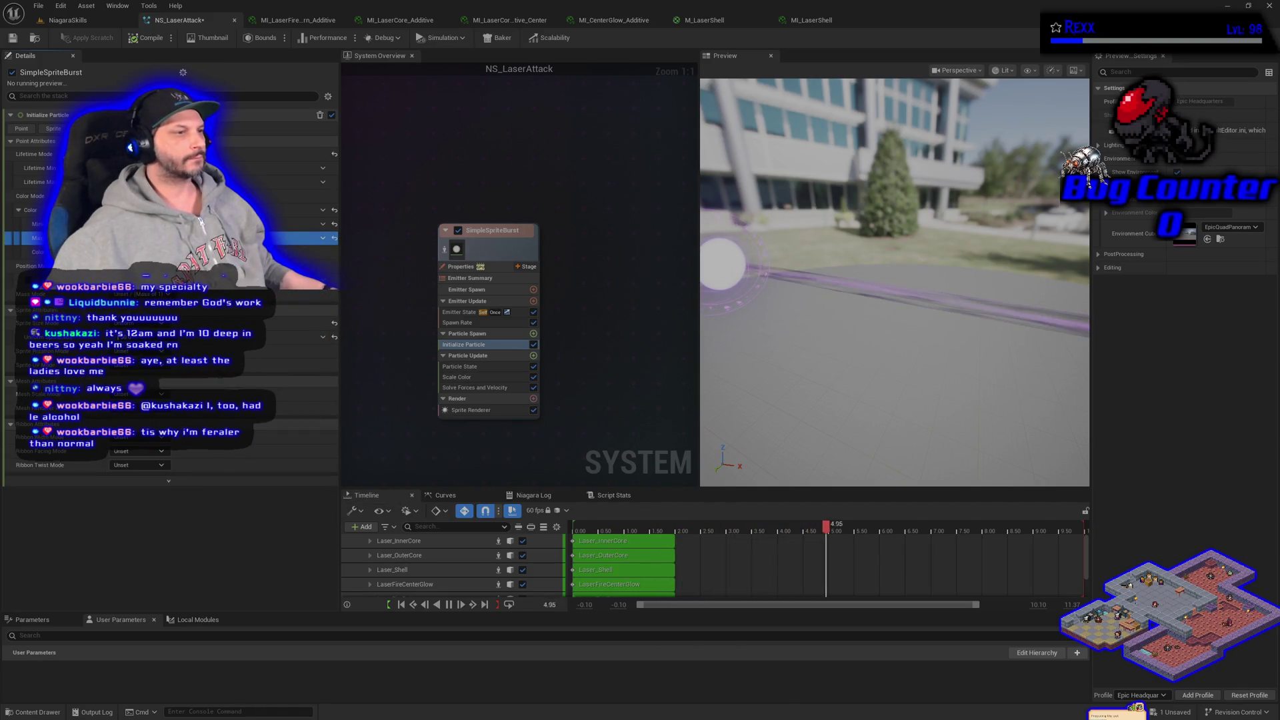
Set Sprite Size Mode to Random Uniform with a value of 2.3.
{"action": "left_click", "coordinate": [136, 323]}
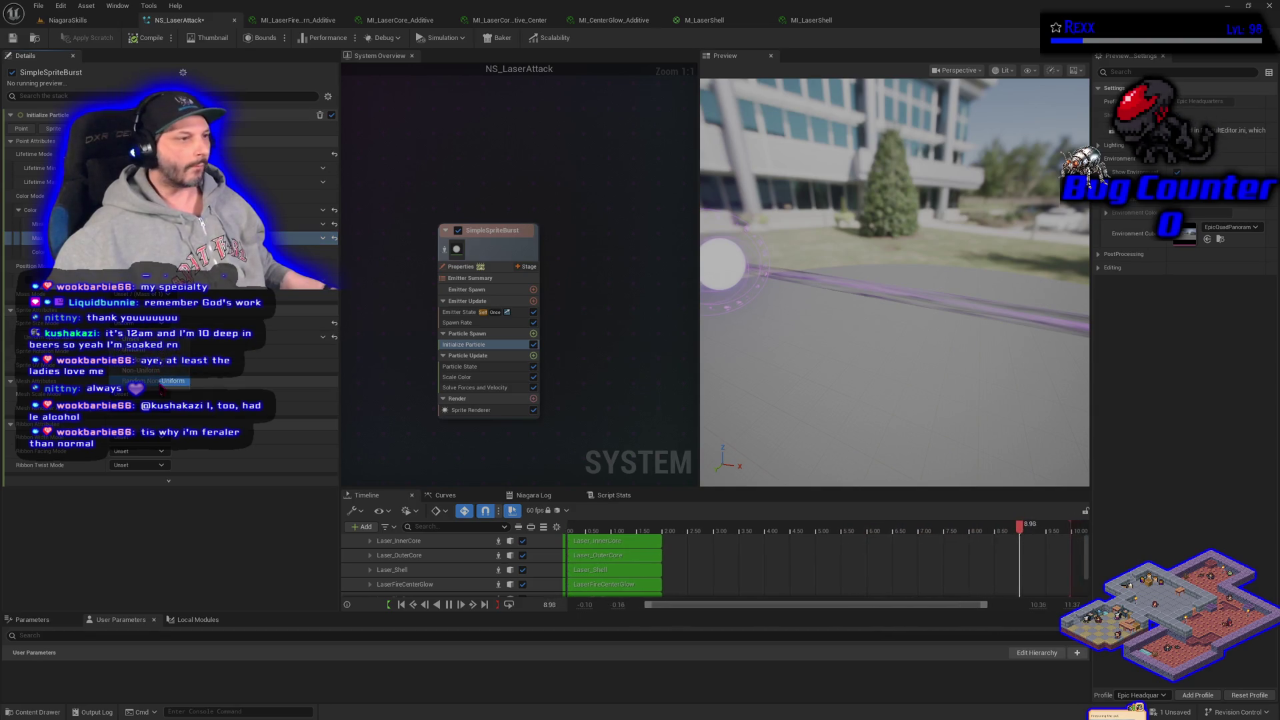
{"action": "left_click", "coordinate": [163, 360]}
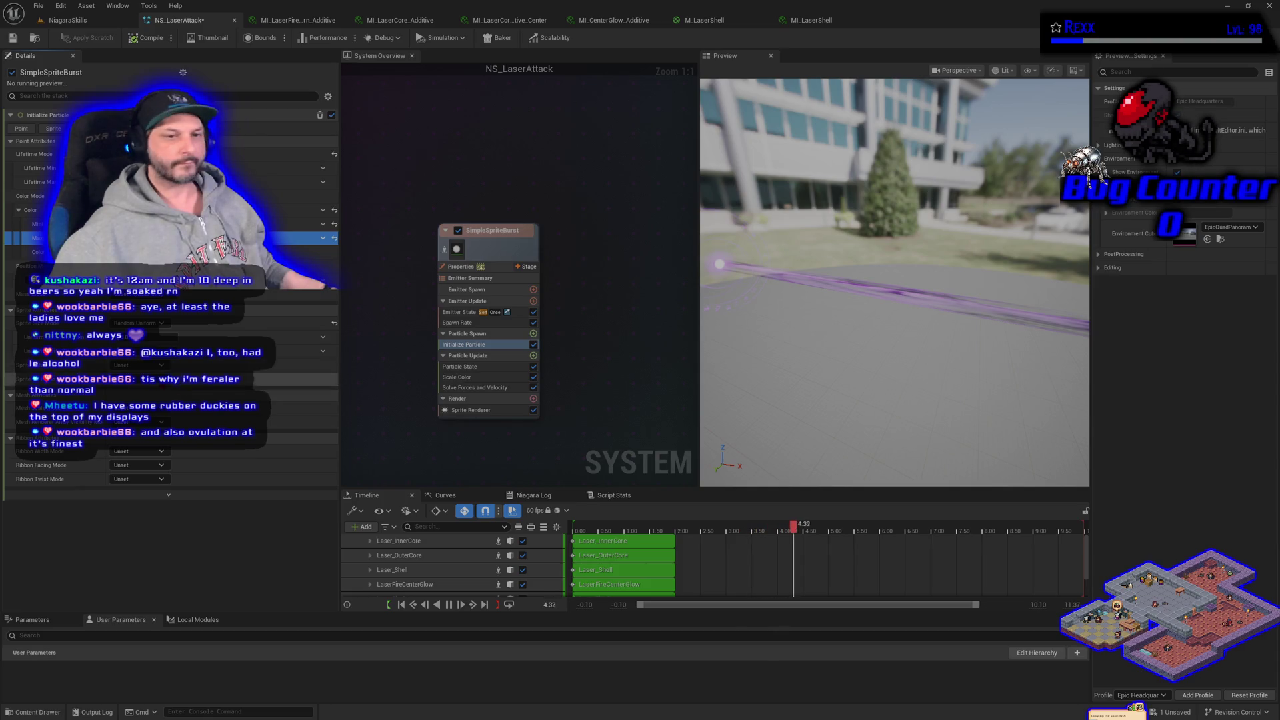
{"action": "type", "text": "2.3"}
{"action": "key", "text": "Return"}
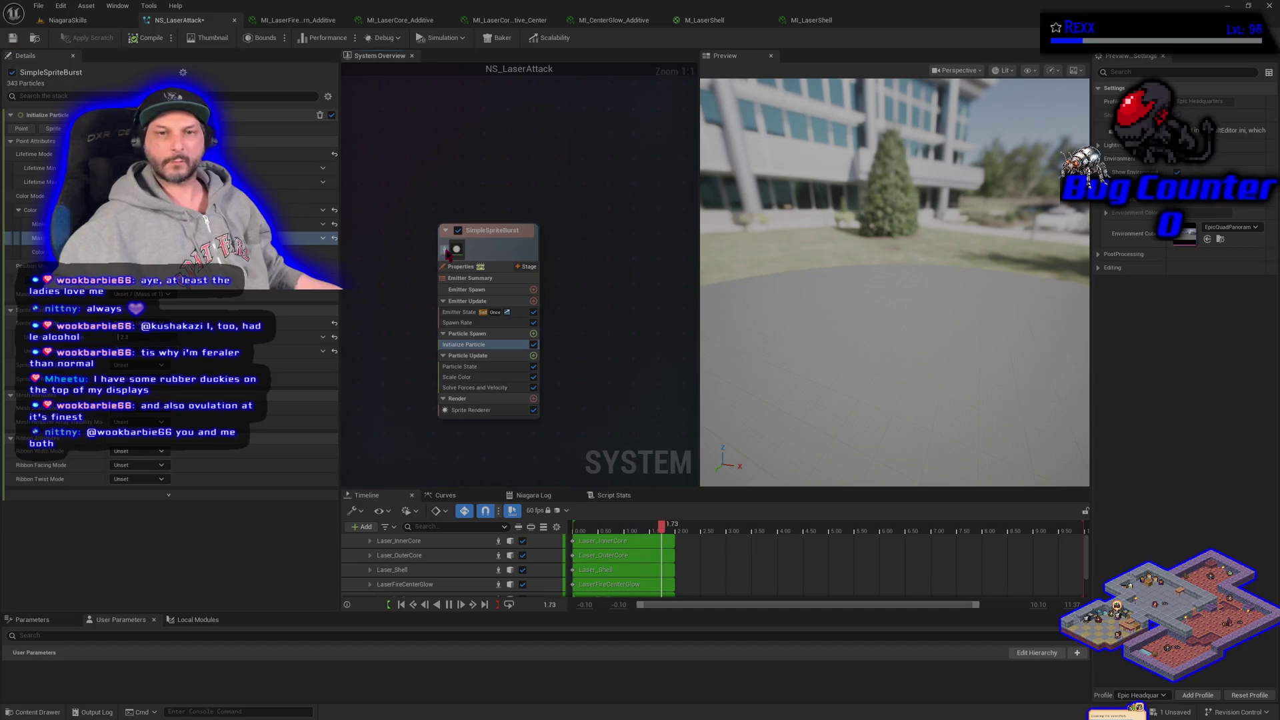
{"action": "left_click_drag", "start_coordinate": [699, 311], "coordinate": [562, 314]}
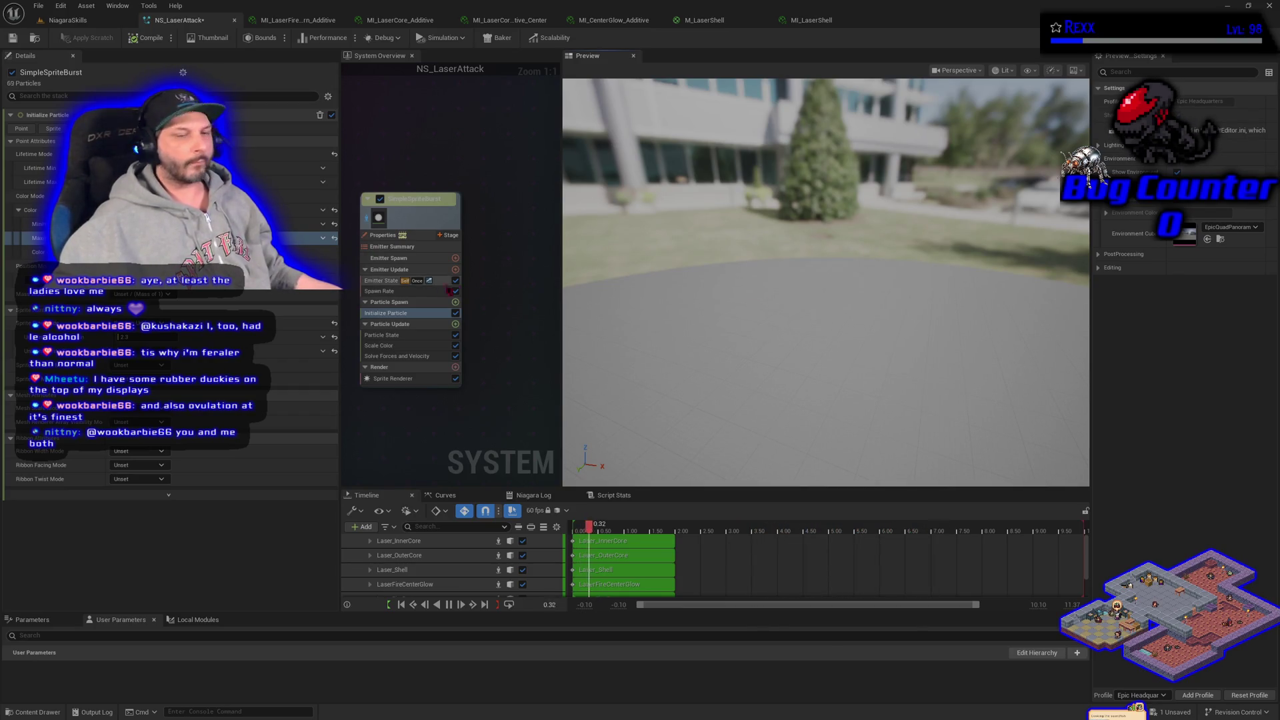
{"action": "left_click", "coordinate": [456, 303]}
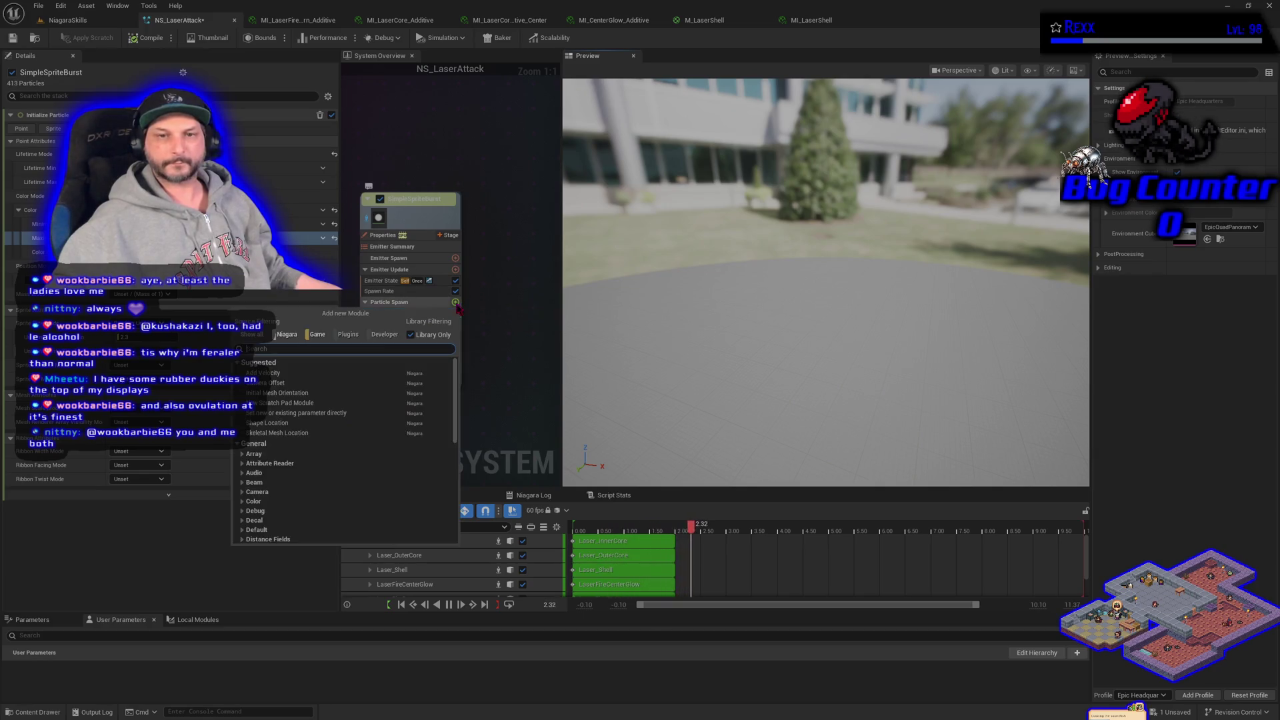
Add a Shape Location module using a Box / Plane plane shape with a chosen coordinate space, then save.
{"action": "type", "text": "shape lo"}
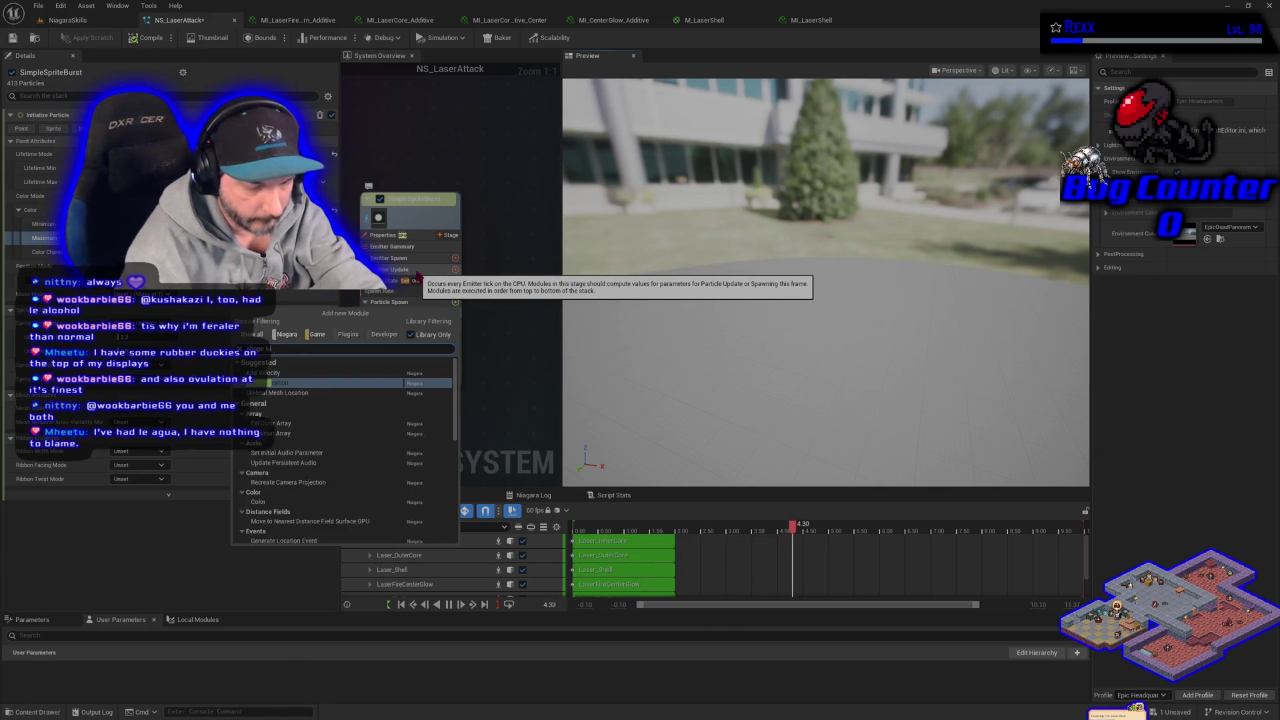
{"action": "key", "text": "Return"}
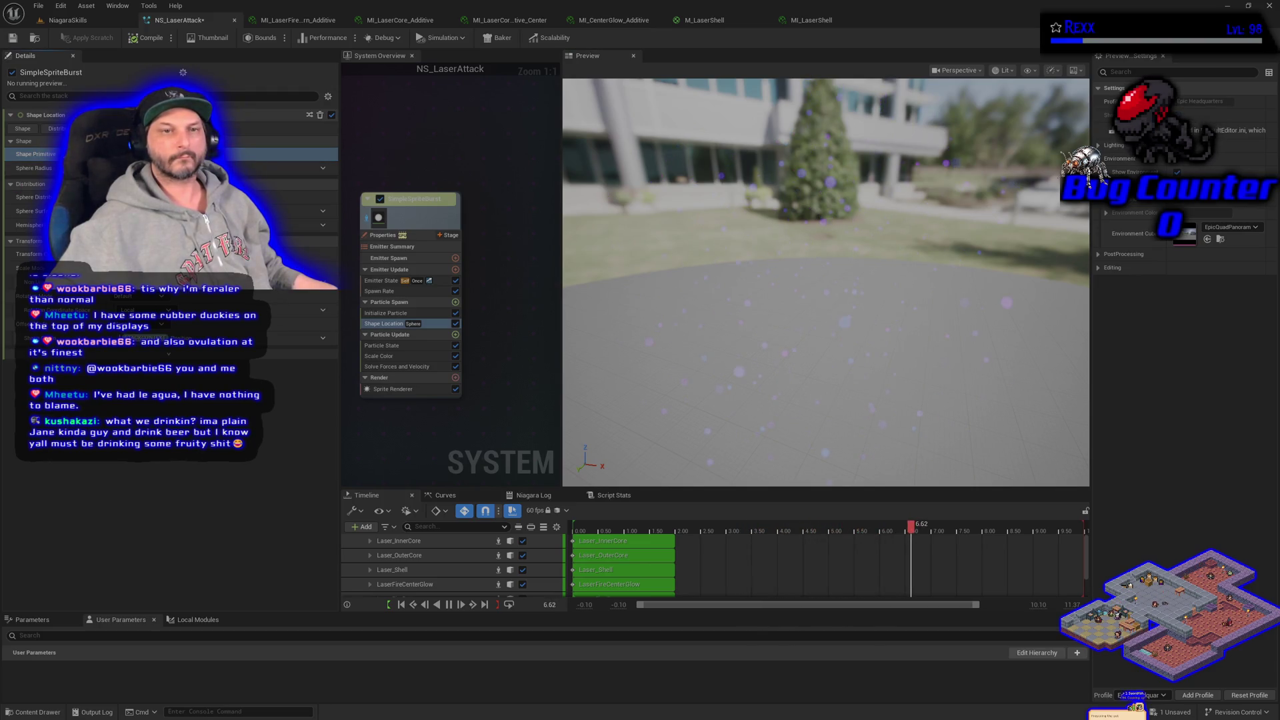
{"action": "left_click", "coordinate": [280, 168]}
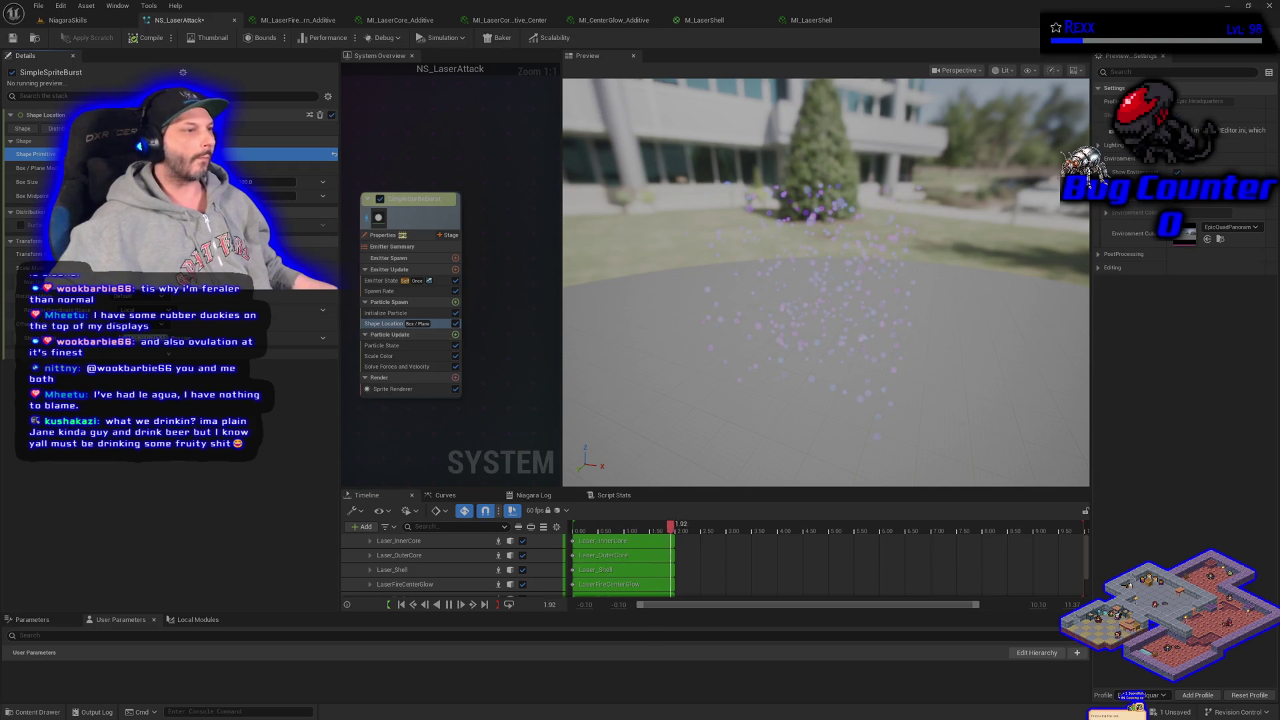
{"action": "left_click", "coordinate": [286, 168]}
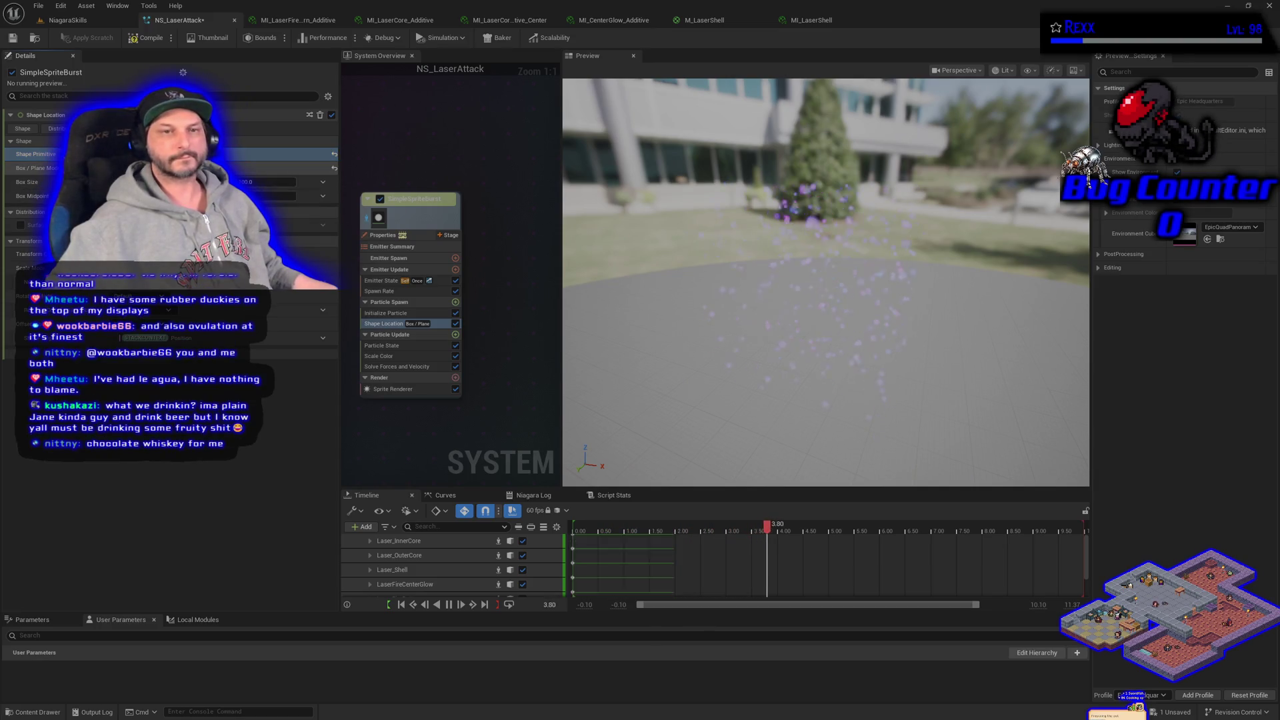
{"action": "left_click", "coordinate": [294, 196]}
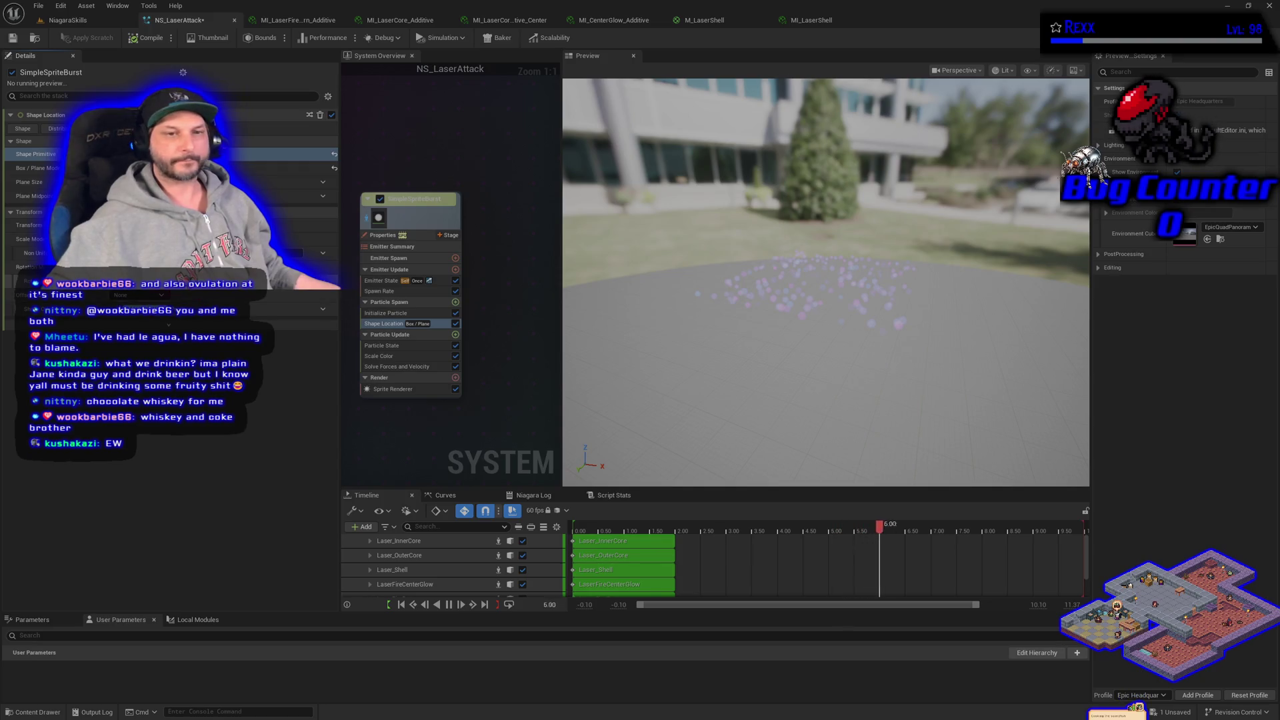
{"action": "left_click", "coordinate": [174, 294]}
{"action": "left_click", "coordinate": [137, 318]}
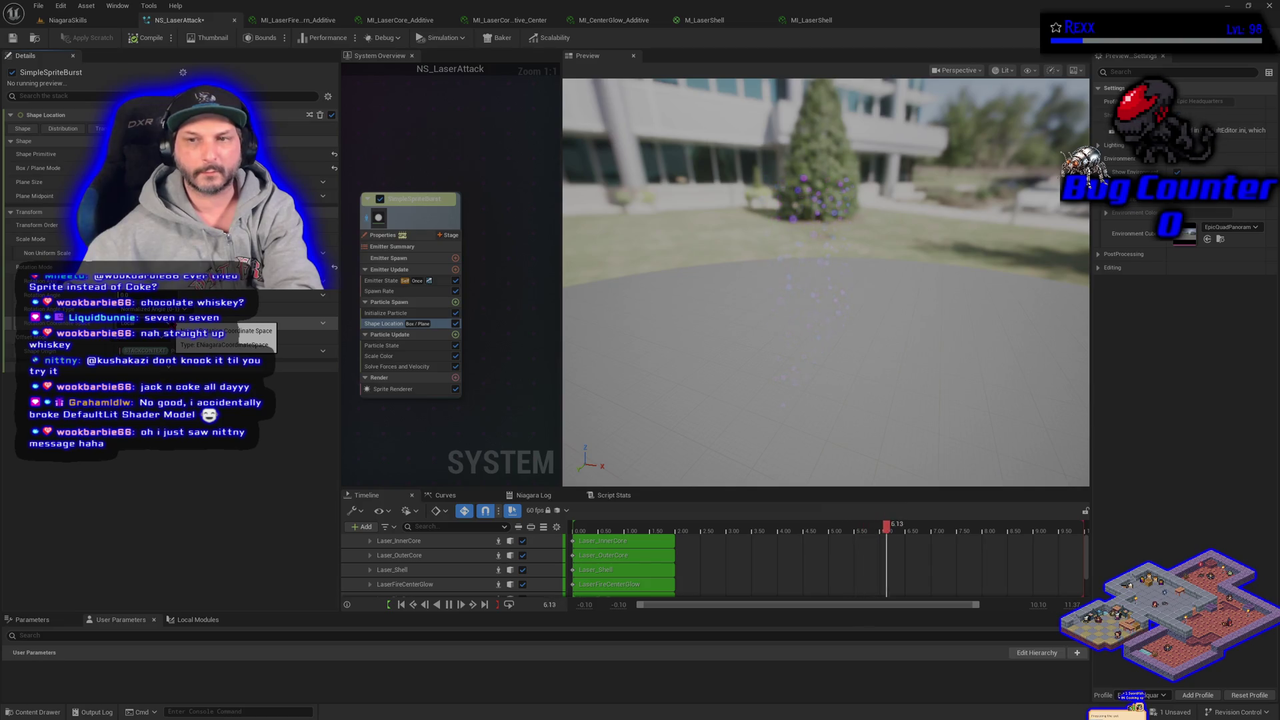
{"action": "left_click", "coordinate": [12, 38]}
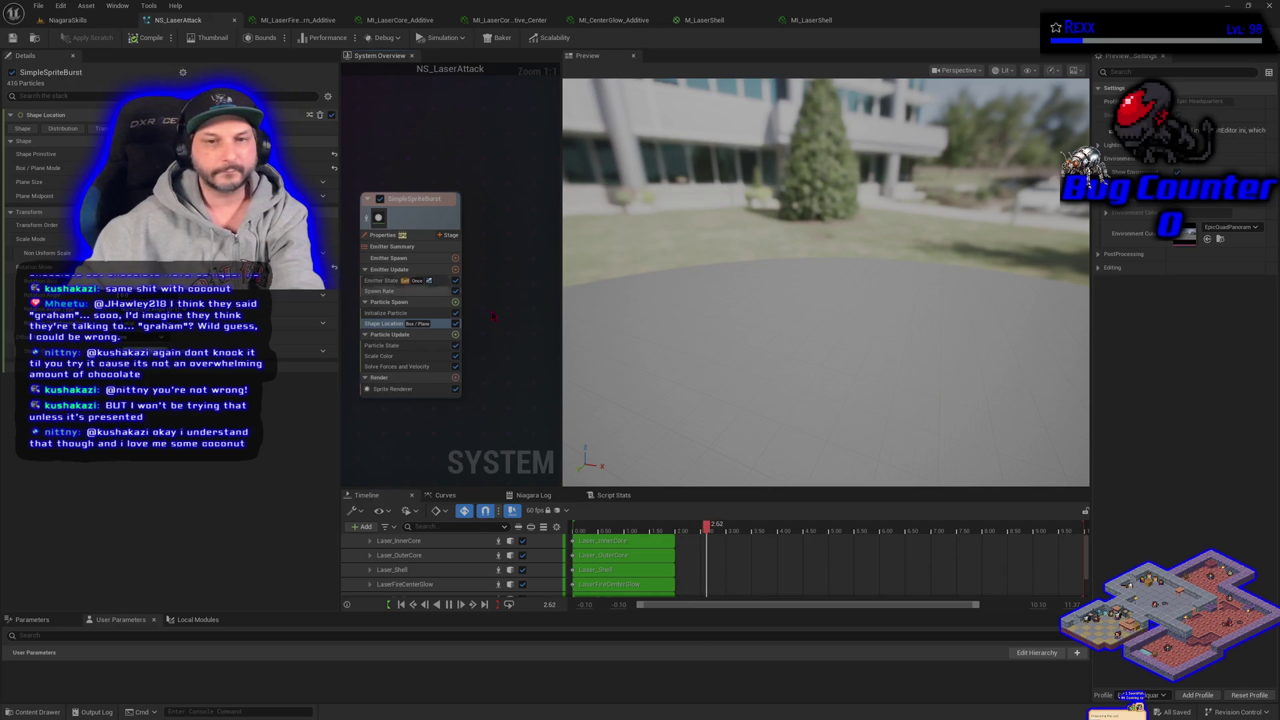
Add an In Cone Add Velocity module with Random Range Float speed, then save NS_LaserAttack.
{"action": "left_click", "coordinate": [455, 334]}
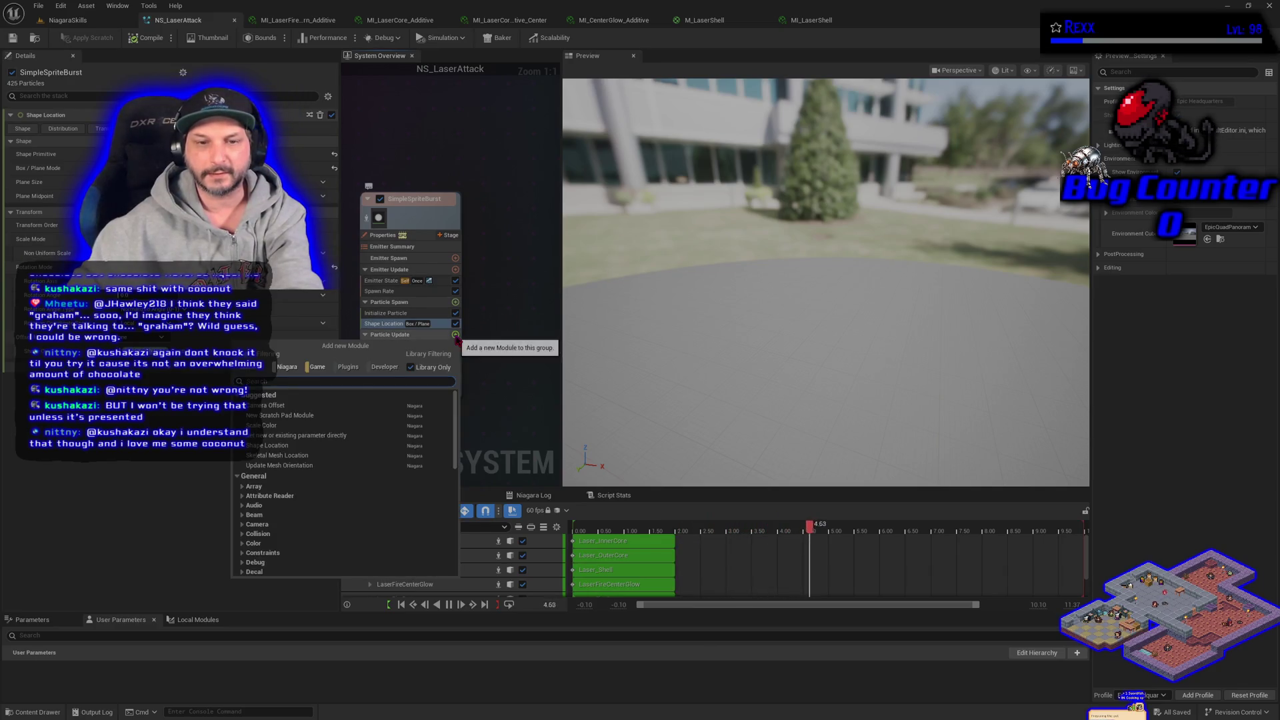
{"action": "left_click", "coordinate": [273, 425]}
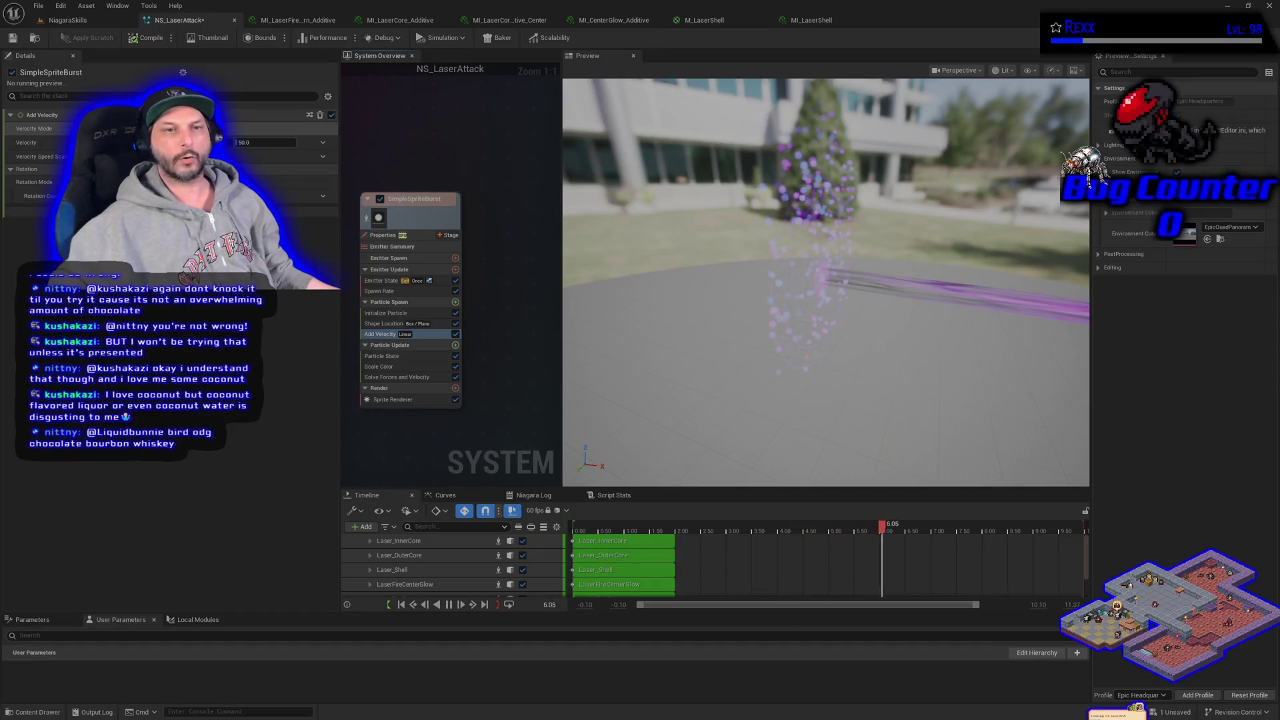
{"action": "left_click", "coordinate": [267, 167]}
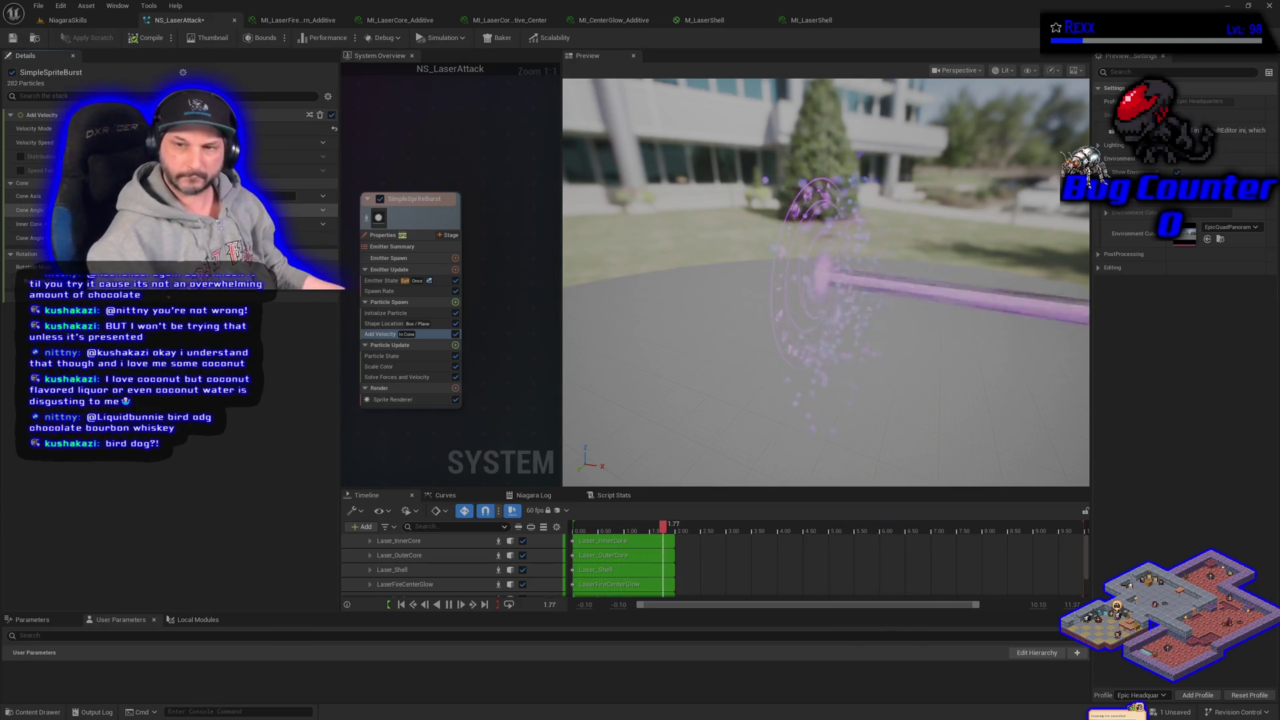
{"action": "key", "text": "Return"}
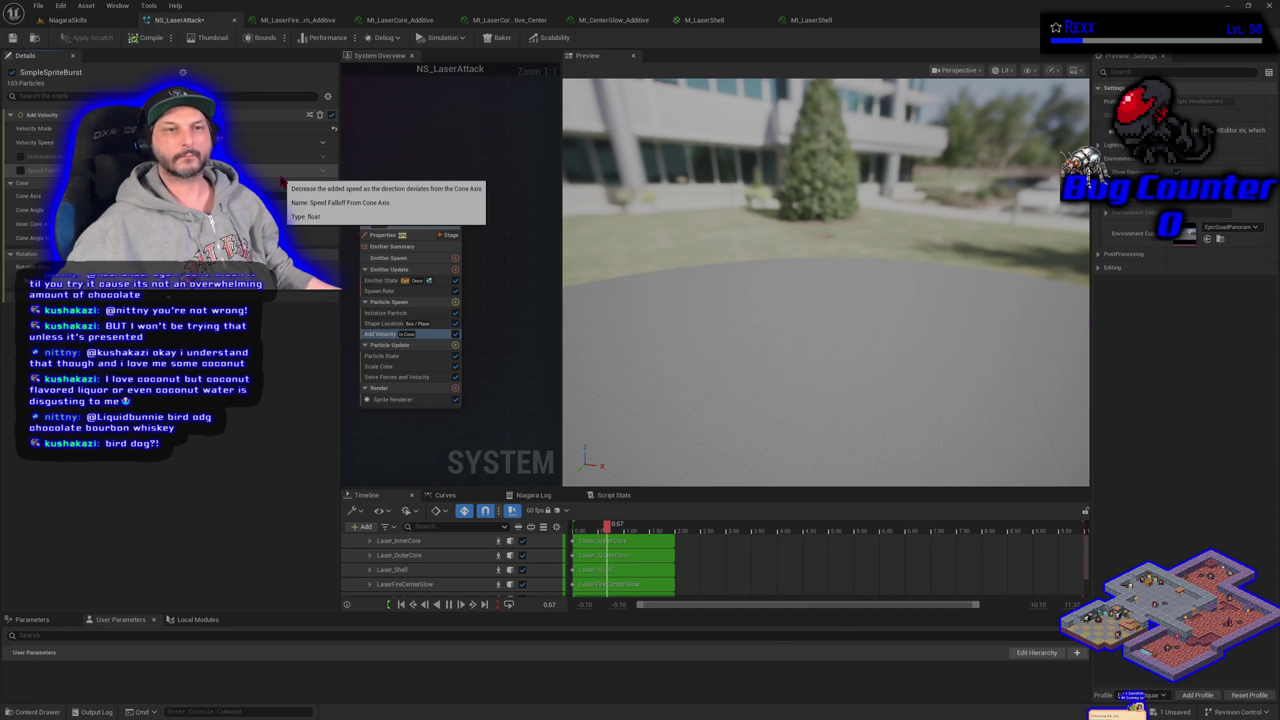
{"action": "left_click", "coordinate": [323, 143]}
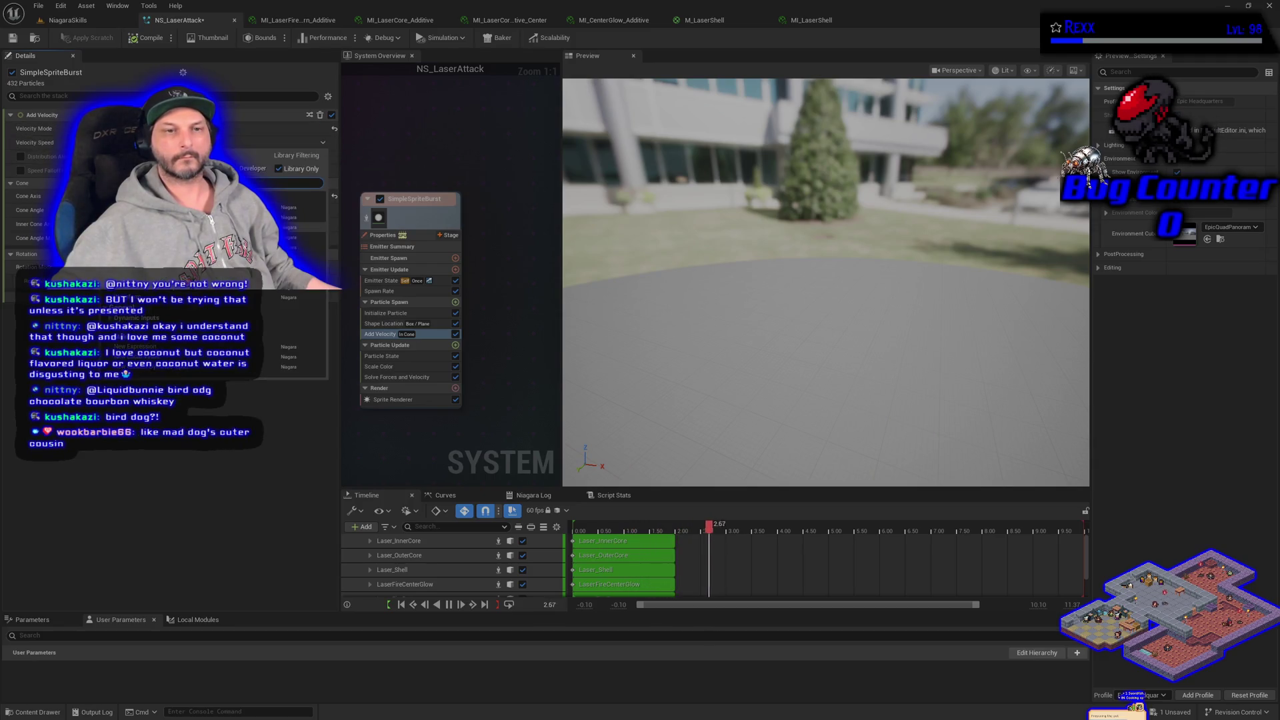
{"action": "left_click", "coordinate": [167, 217]}
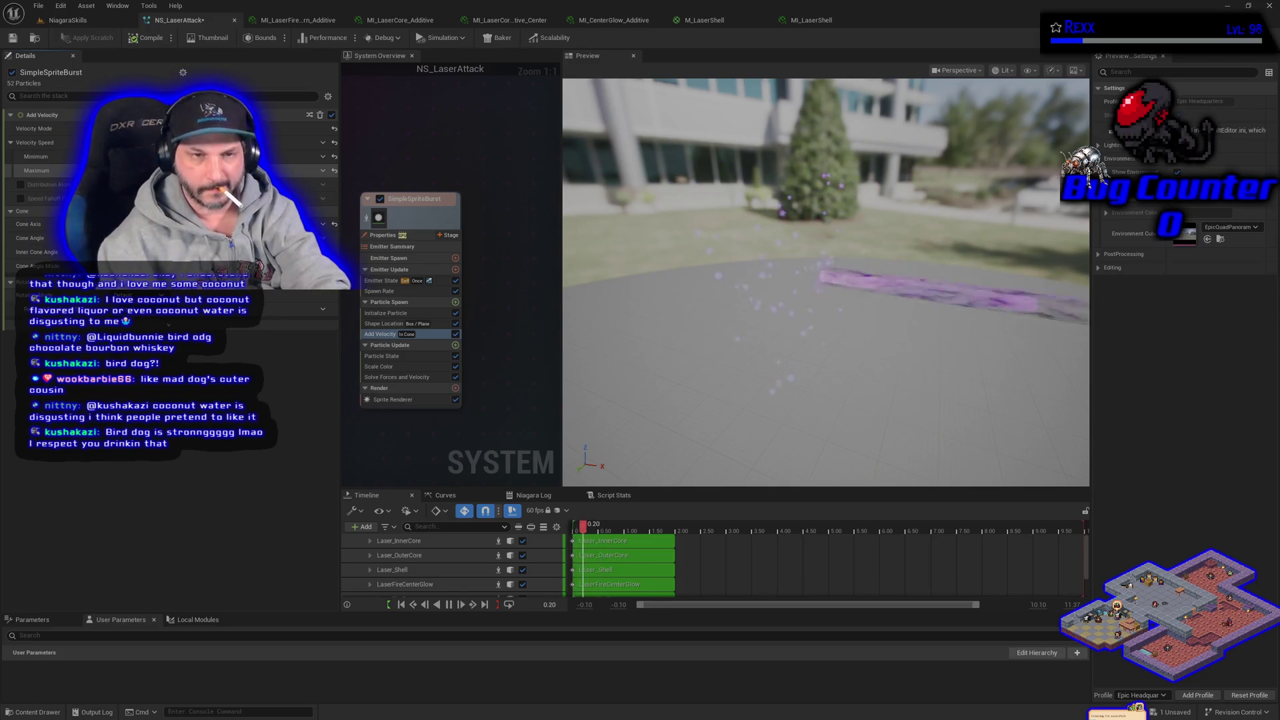
{"action": "left_click", "coordinate": [20, 37]}
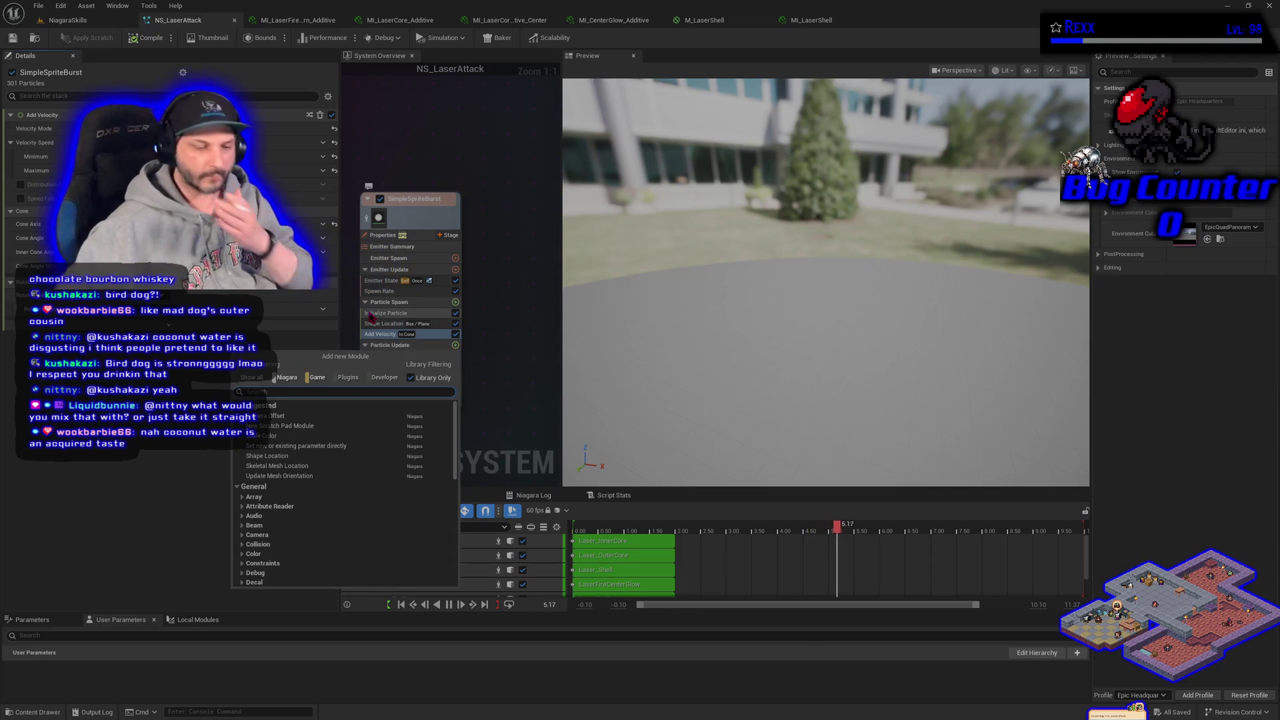
Add a Curl Noise Force module to Particle Update with Noise Strength as Random Range Float.
{"action": "type", "text": "curl"}
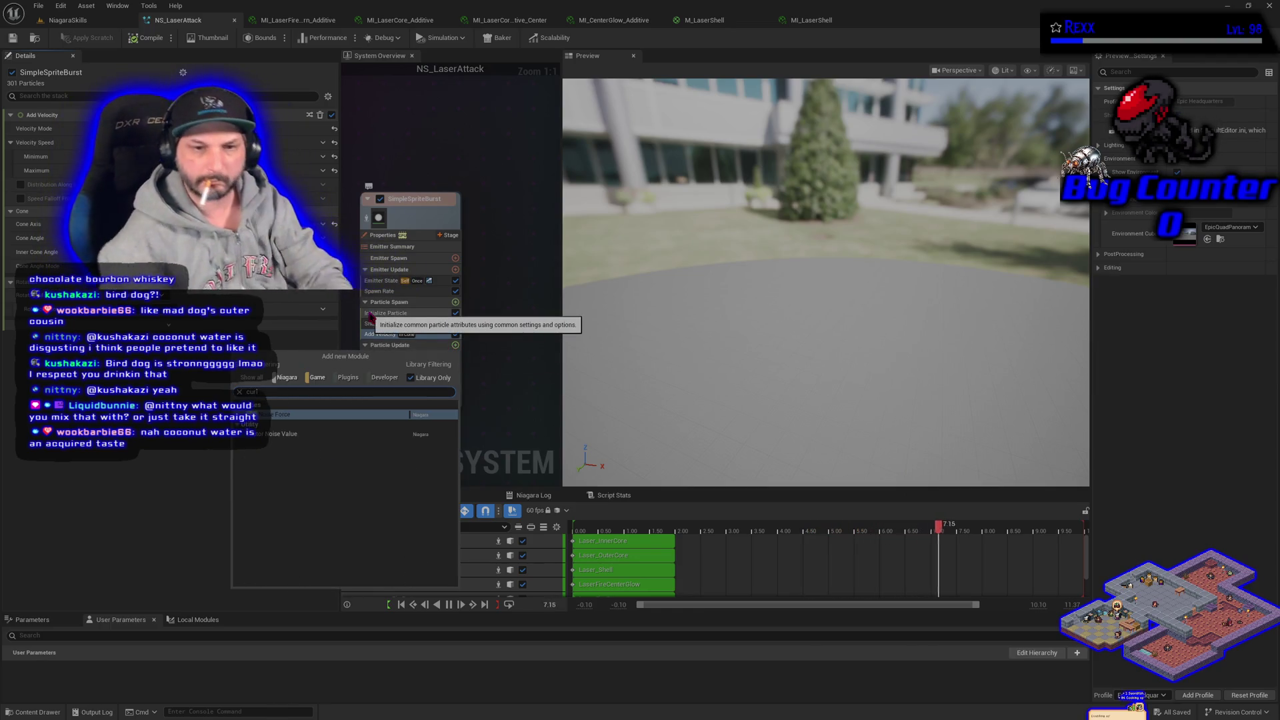
{"action": "key", "text": "Return"}
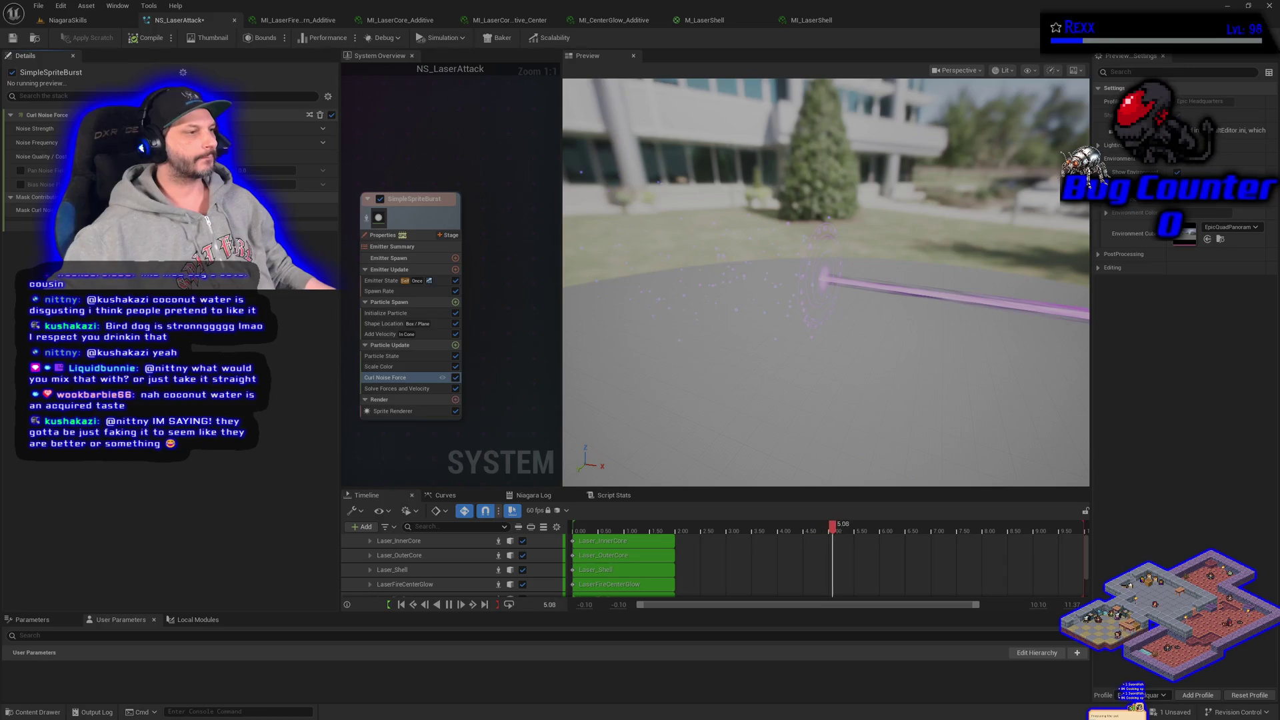
{"action": "left_click", "coordinate": [322, 129]}
{"action": "left_click", "coordinate": [297, 257]}
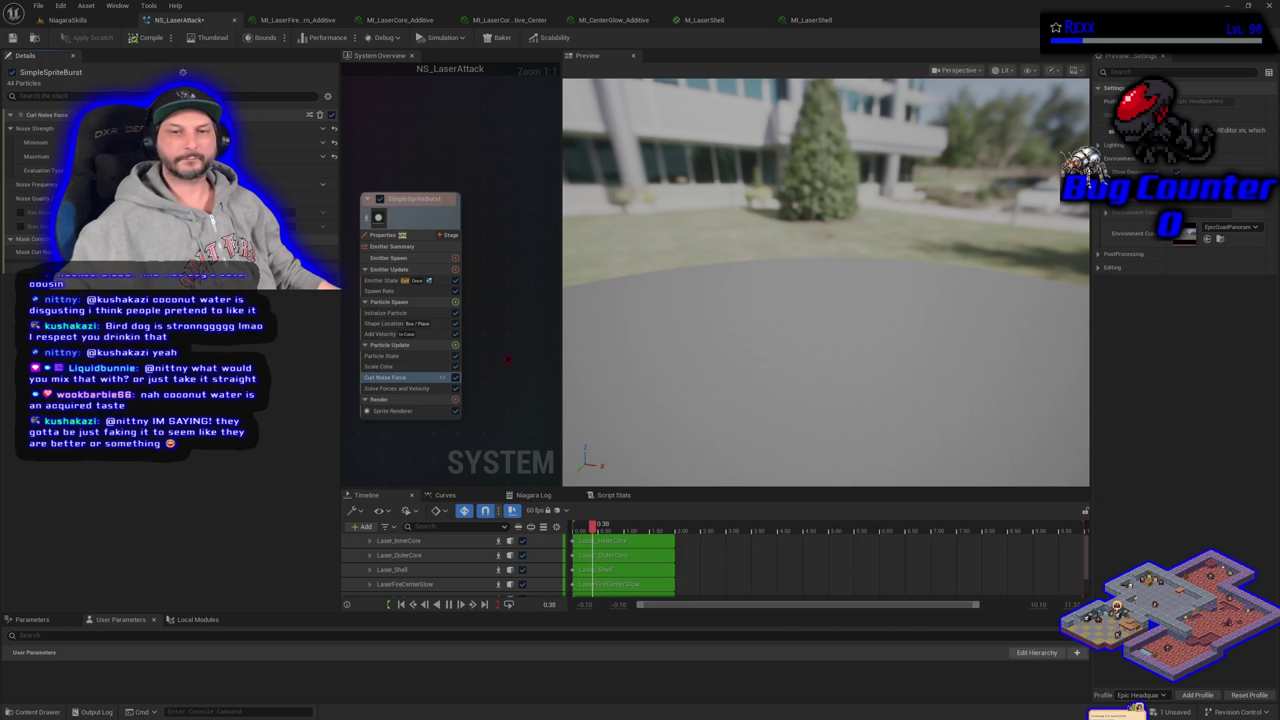
Add a Drag module to Particle Update with its Drag value as Random Range Float.
{"action": "left_click", "coordinate": [455, 345]}
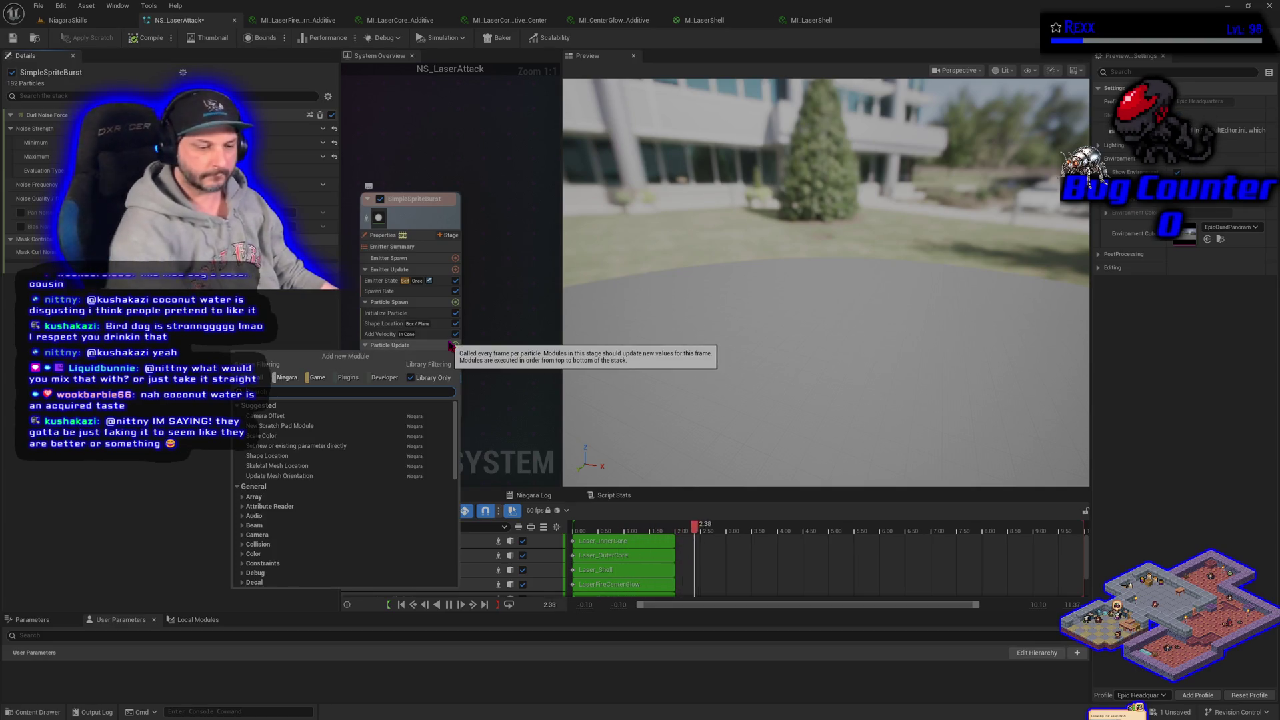
{"action": "type", "text": "drag"}
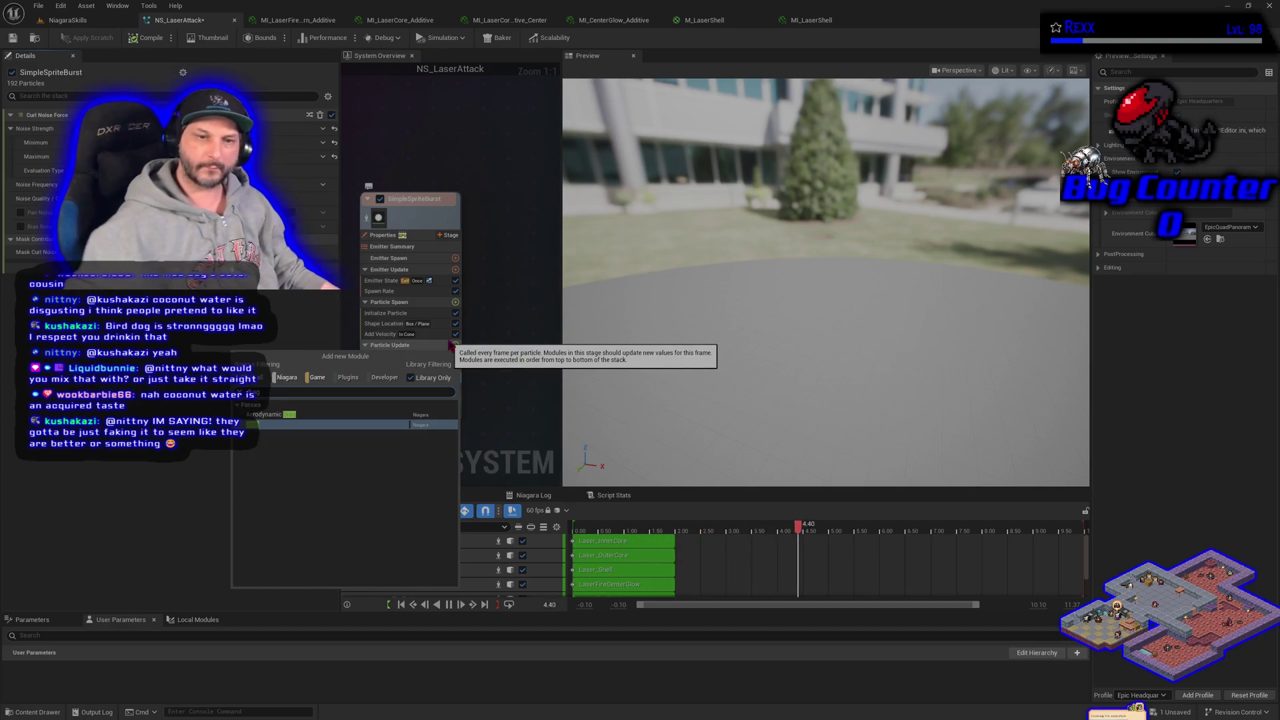
{"action": "key", "text": "Return"}
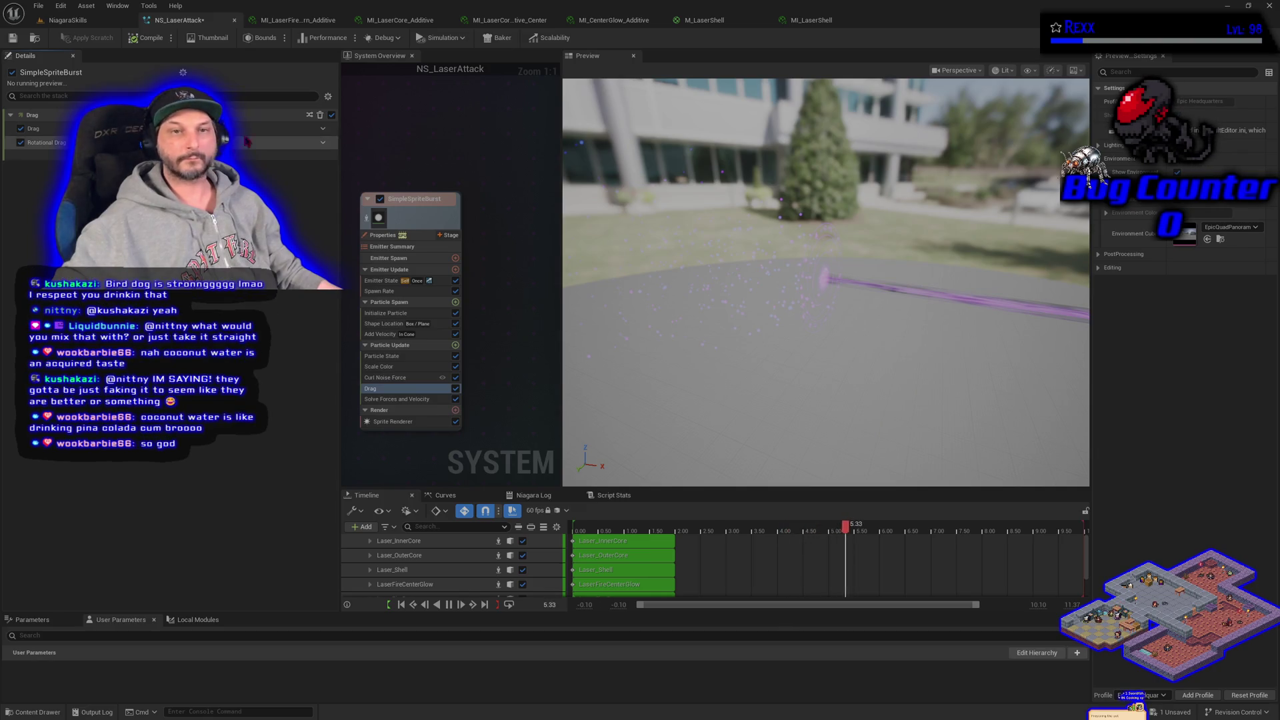
{"action": "left_click", "coordinate": [323, 128]}
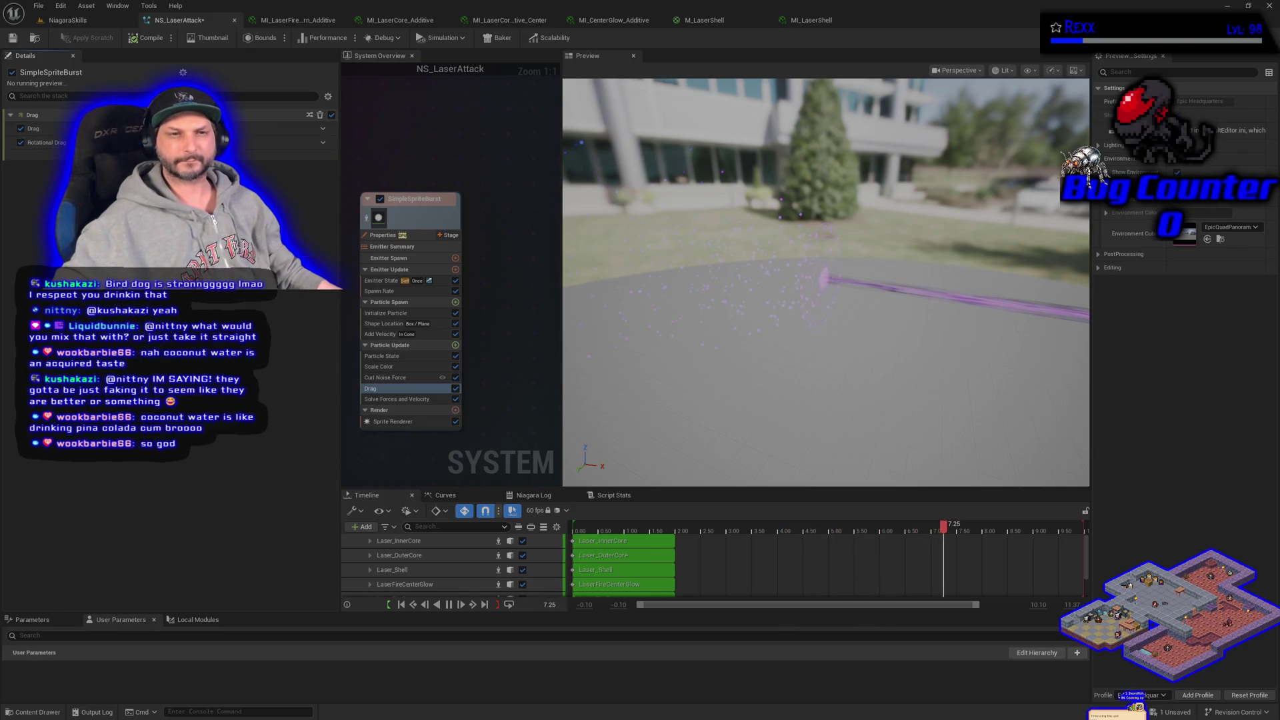
{"action": "left_click", "coordinate": [288, 203]}
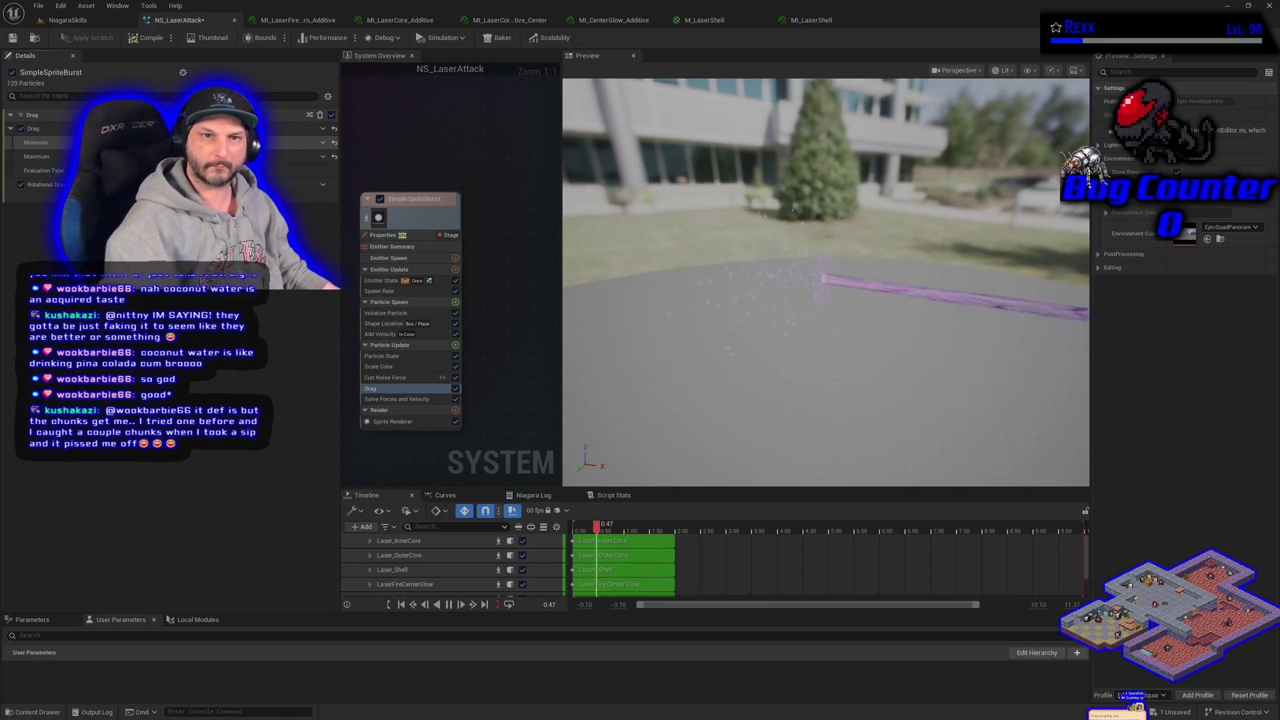
Compile and save NS_LaserAttack, then return to the NiagaraSkills level.
{"action": "left_click", "coordinate": [136, 38]}
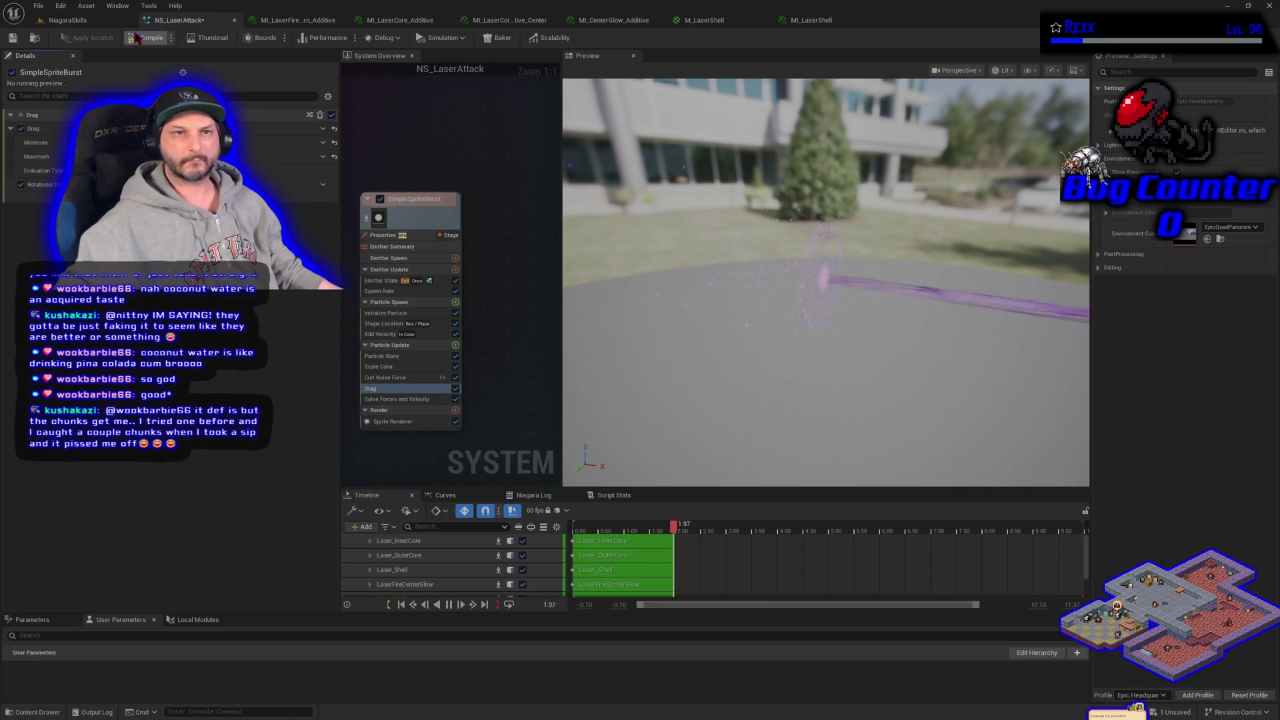
{"action": "left_click", "coordinate": [38, 5]}
{"action": "left_click", "coordinate": [60, 67]}
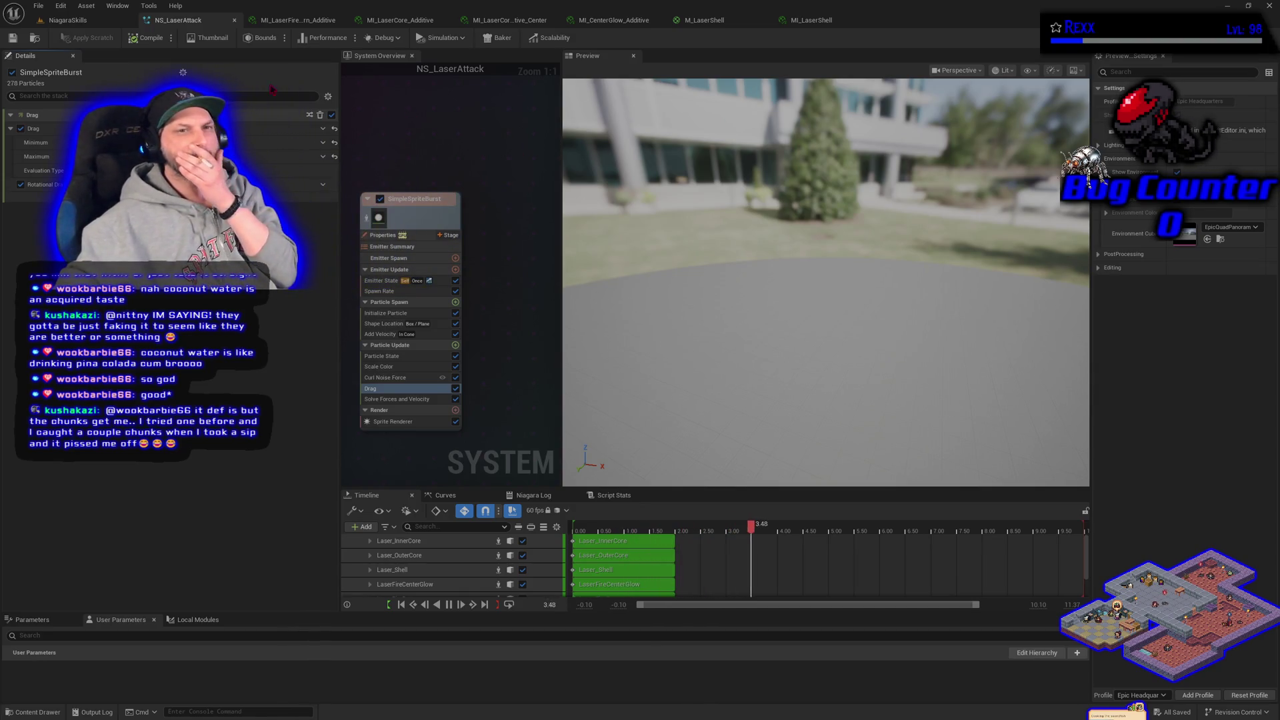
{"action": "left_click", "coordinate": [67, 20]}
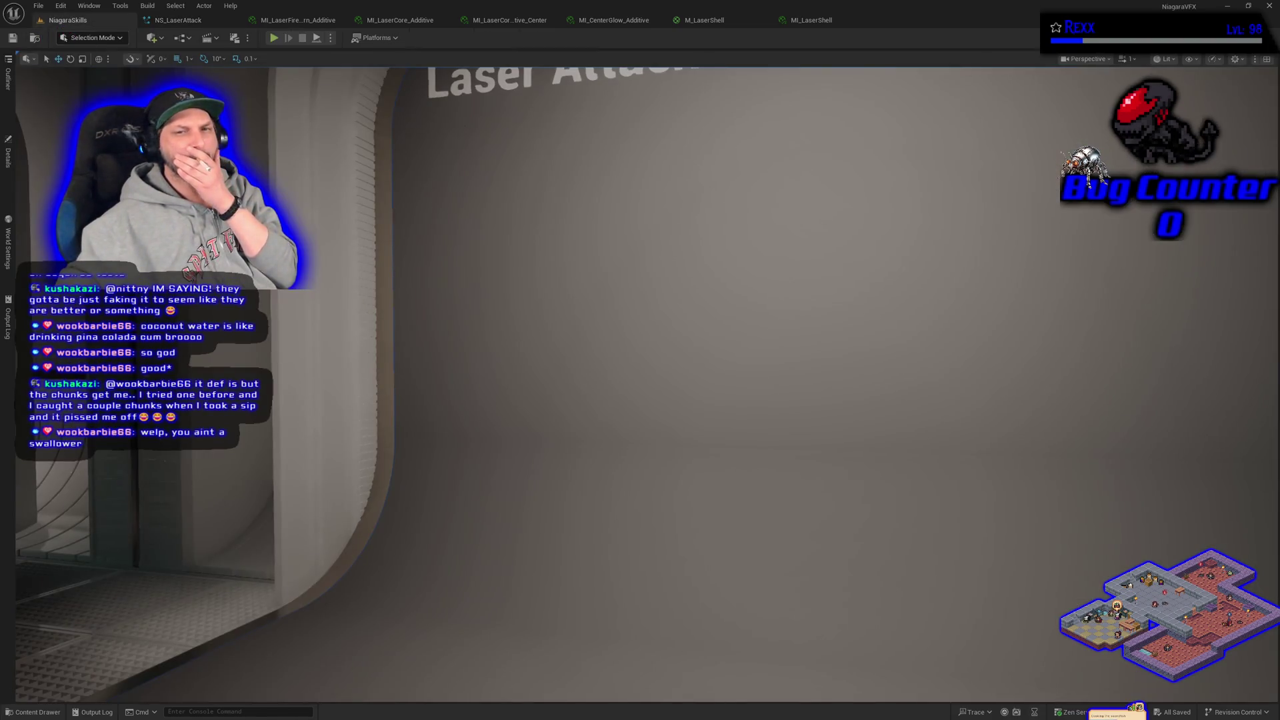
Show BP_DefaultVFXSpawner5's properties and fly the view from the beam's origin along the laser.
{"action": "left_click", "coordinate": [8, 154]}
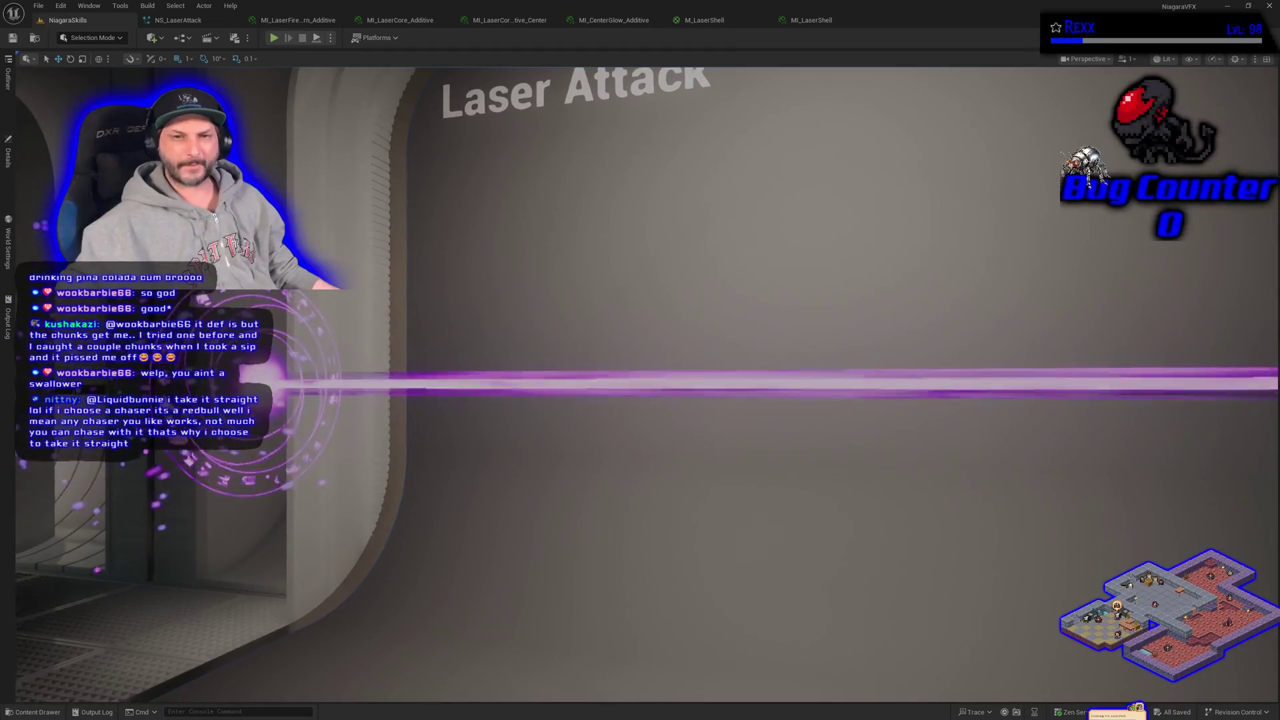
{"action": "key", "text": "f"}
{"action": "scroll", "coordinate": [401, 328], "scroll_direction": "down", "scroll_amount": 5}
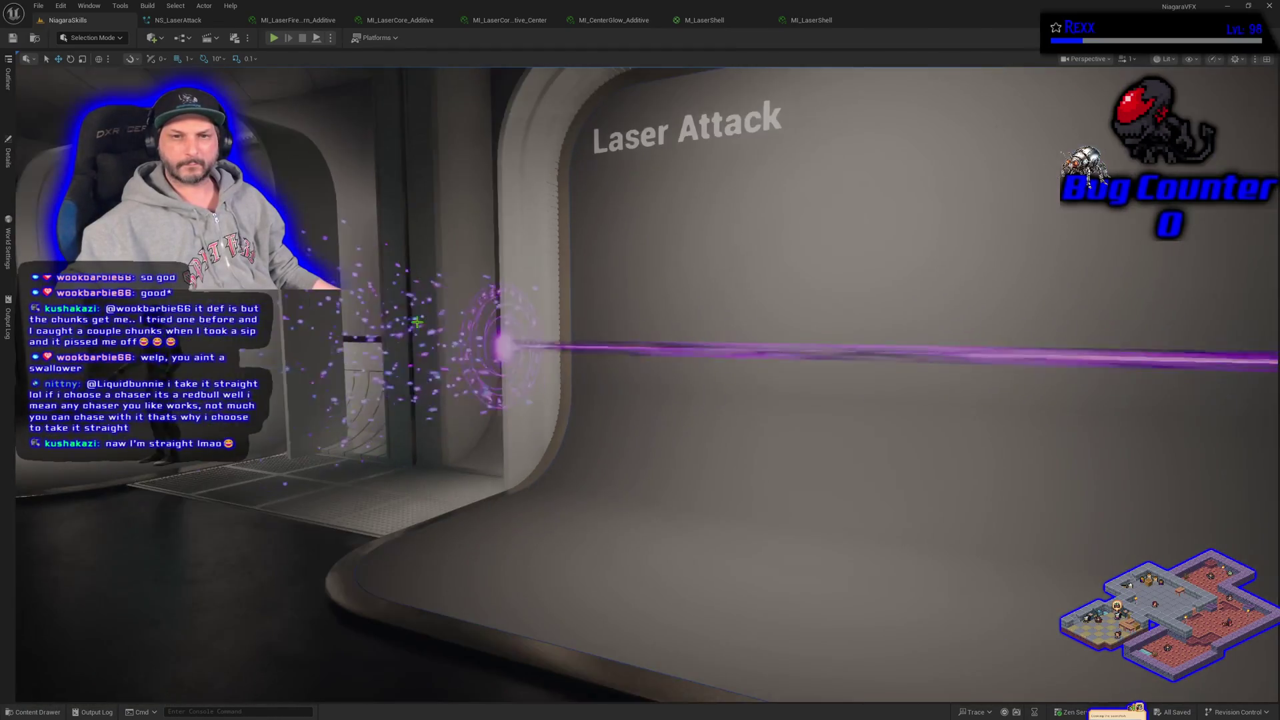
{"action": "key", "text": "d"}
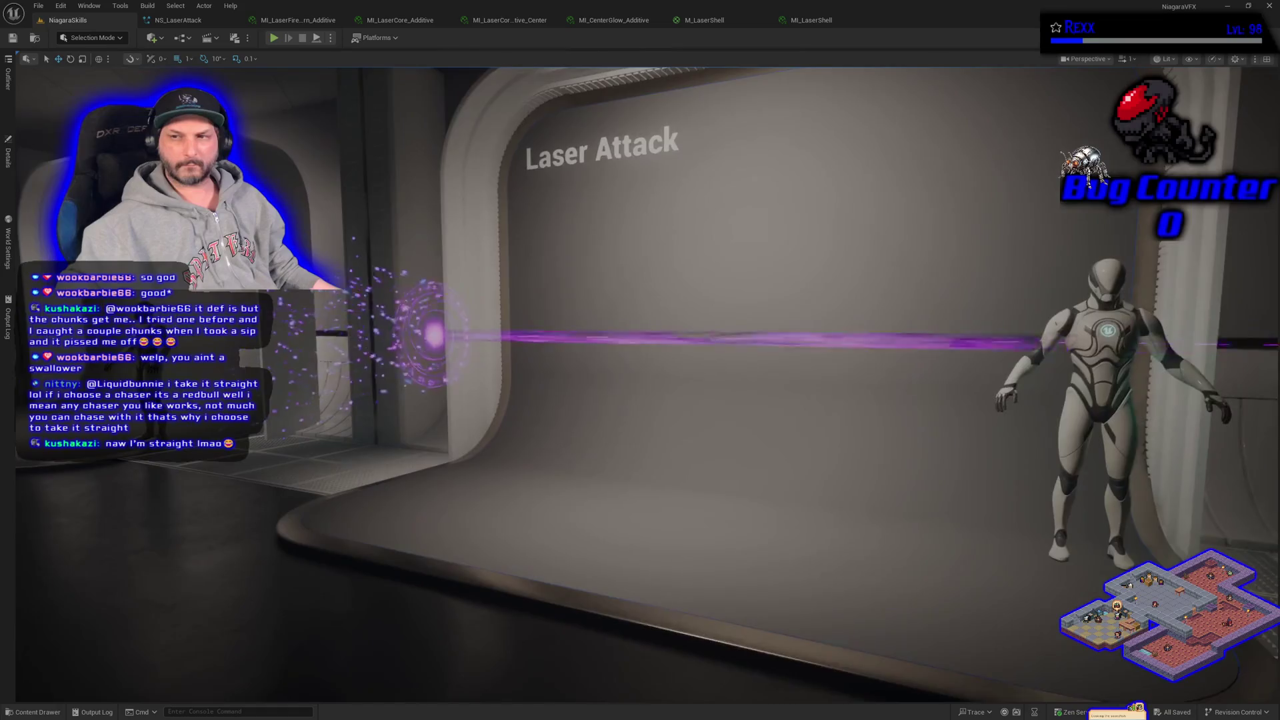
{"action": "scroll", "coordinate": [433, 378], "scroll_direction": "down", "scroll_amount": 4}
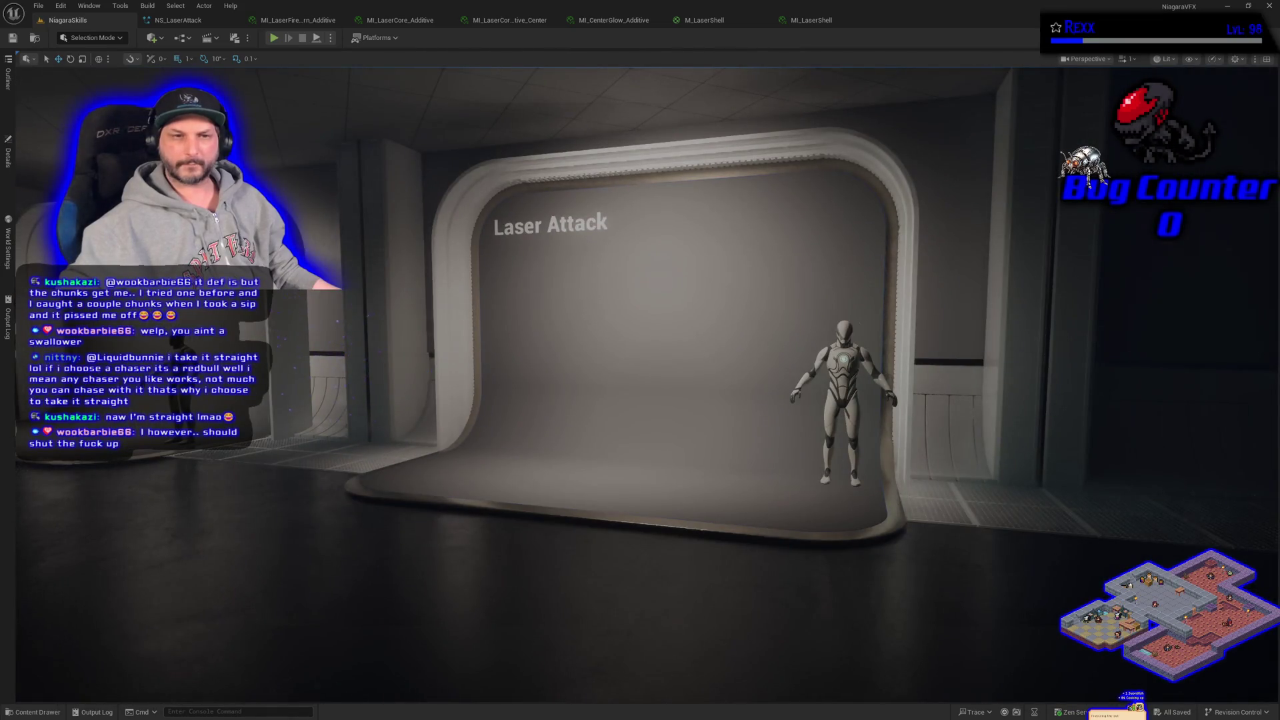
{"action": "left_click", "coordinate": [8, 155]}
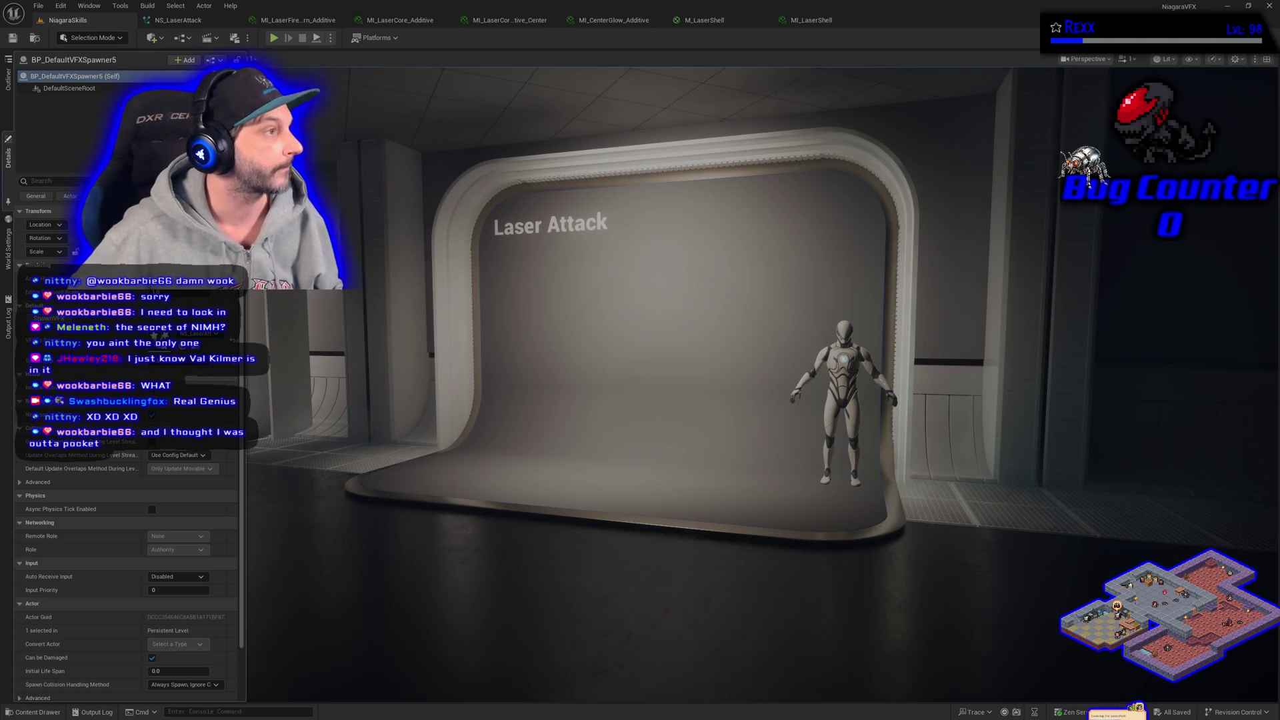
Drag the Chrome window playing the YouTube music video over the Unreal editor.
{"action": "mouse_move", "coordinate": [539, 719]}
{"action": "left_mouse_down"}
{"action": "mouse_move", "coordinate": [539, 294]}
{"action": "mouse_move", "coordinate": [654, 132]}
{"action": "mouse_move", "coordinate": [632, 101]}
{"action": "left_mouse_up"}
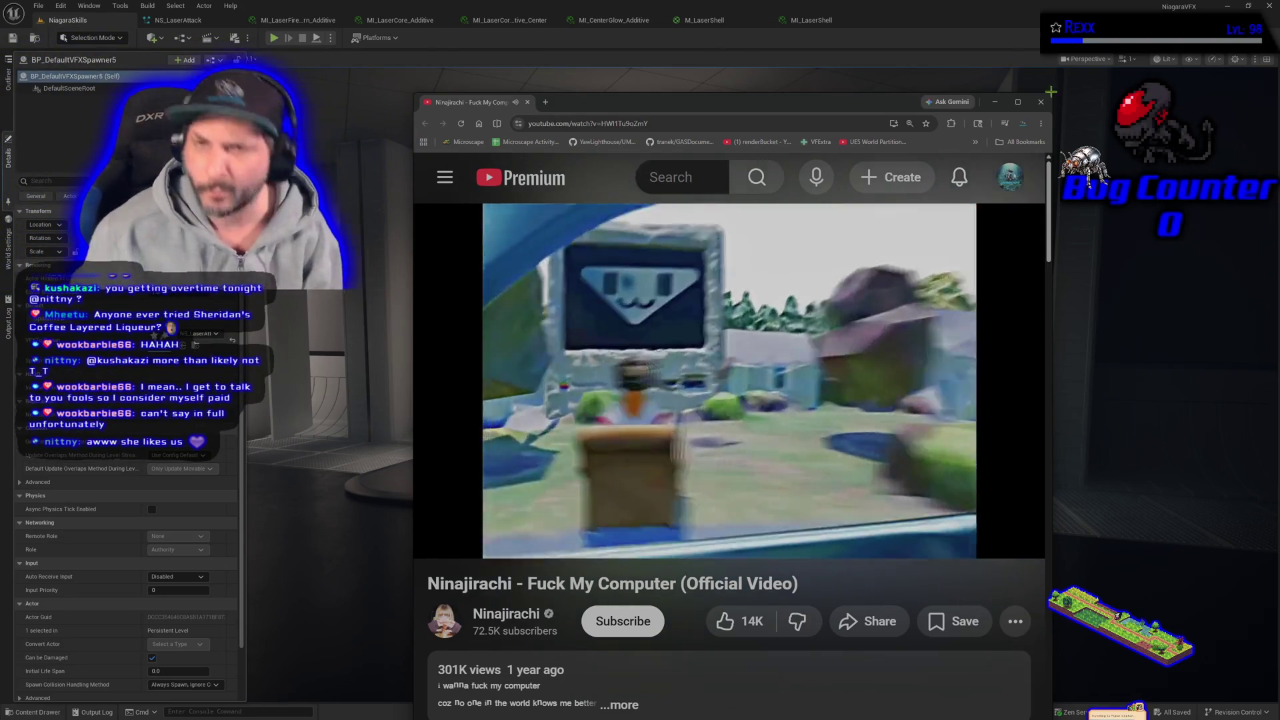
Move the Chrome video window off-screen to the left, revealing the Laser Attack stage.
{"action": "left_click_drag", "start_coordinate": [795, 105], "coordinate": [0, 200]}
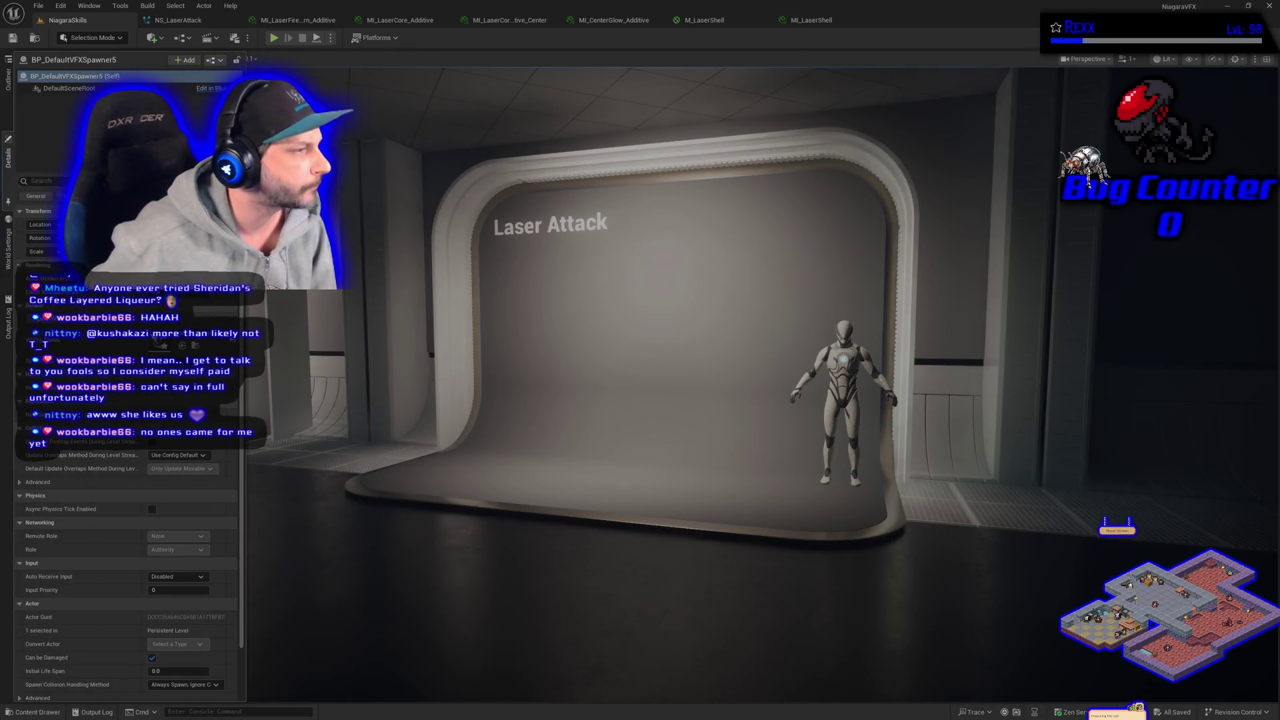
Pull the Chrome video window back in from the left edge over the level viewport.
{"action": "mouse_move", "coordinate": [0, 133]}
{"action": "left_mouse_down"}
{"action": "mouse_move", "coordinate": [0, 112]}
{"action": "mouse_move", "coordinate": [598, 91]}
{"action": "mouse_move", "coordinate": [439, 81]}
{"action": "left_mouse_up"}
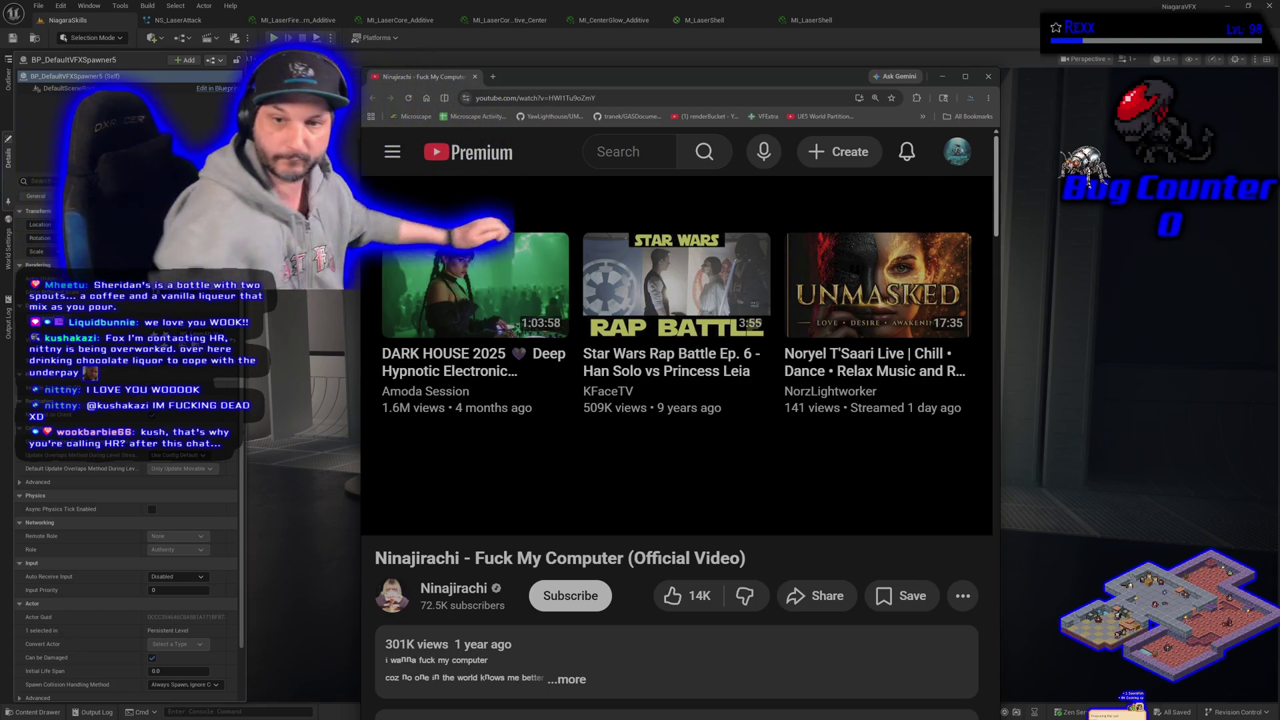
Close the YouTube tab and fly the camera in toward the mannequin.
{"action": "middle_click", "coordinate": [430, 80]}
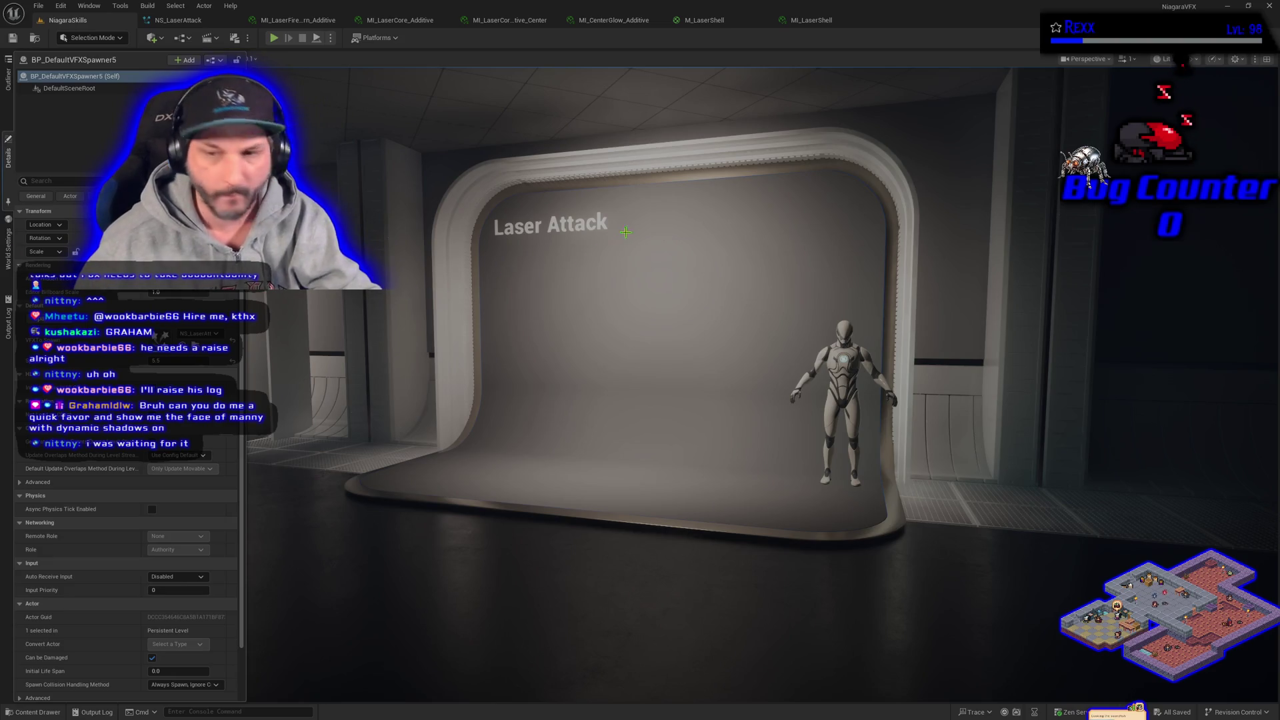
{"action": "left_click_drag", "start_coordinate": [733, 400], "coordinate": [733, 400]}
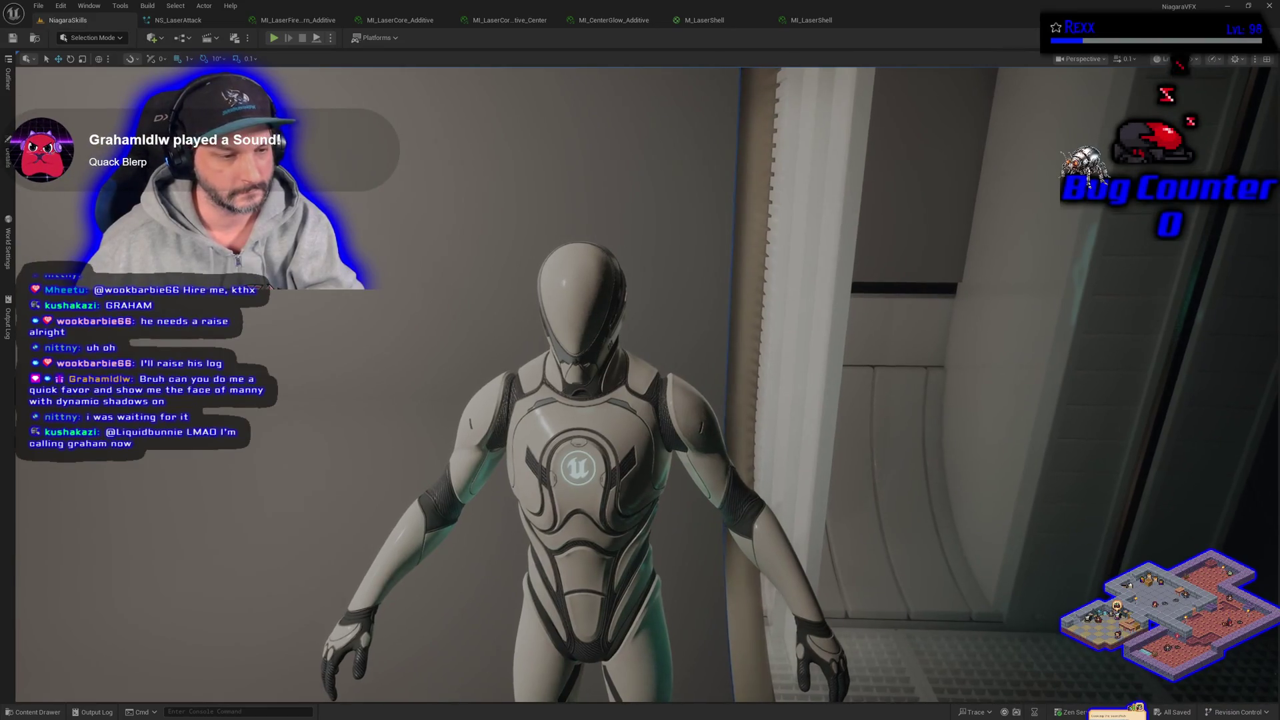
Select the mannequin, check Edit > Project Settings, then close it to reveal M_LaserShell.
{"action": "left_click", "coordinate": [572, 306]}
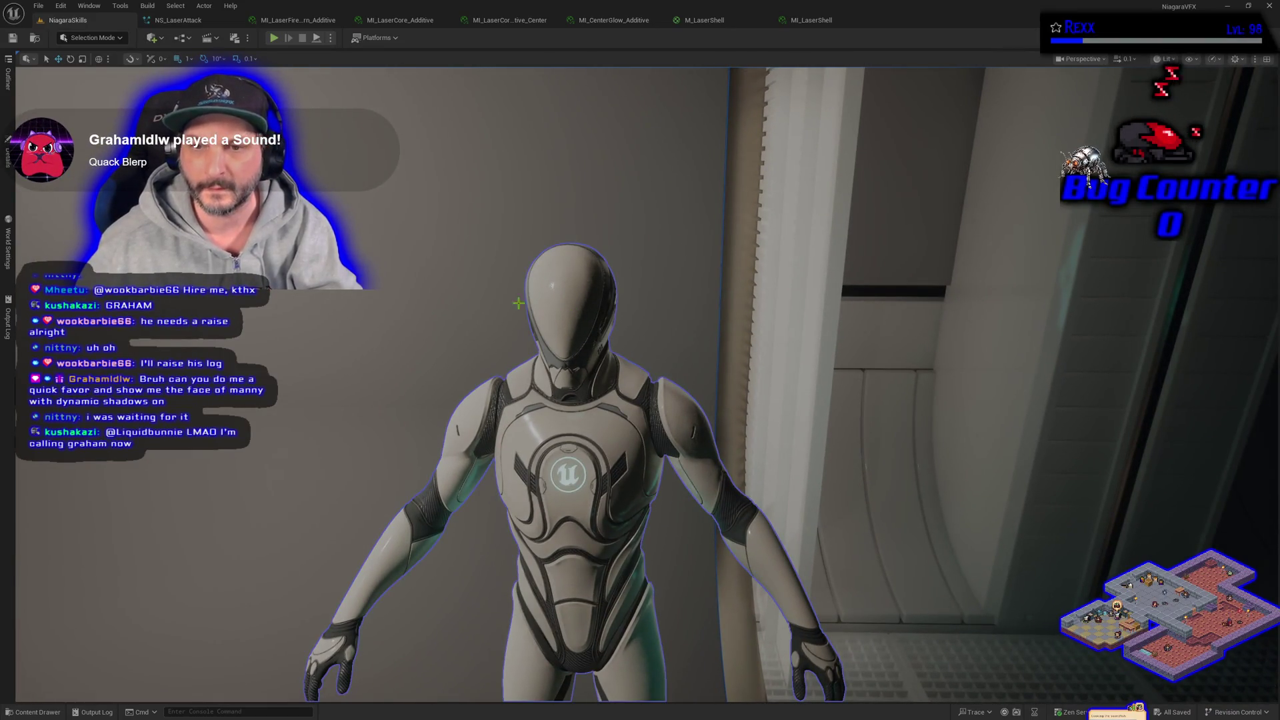
{"action": "left_click", "coordinate": [60, 6]}
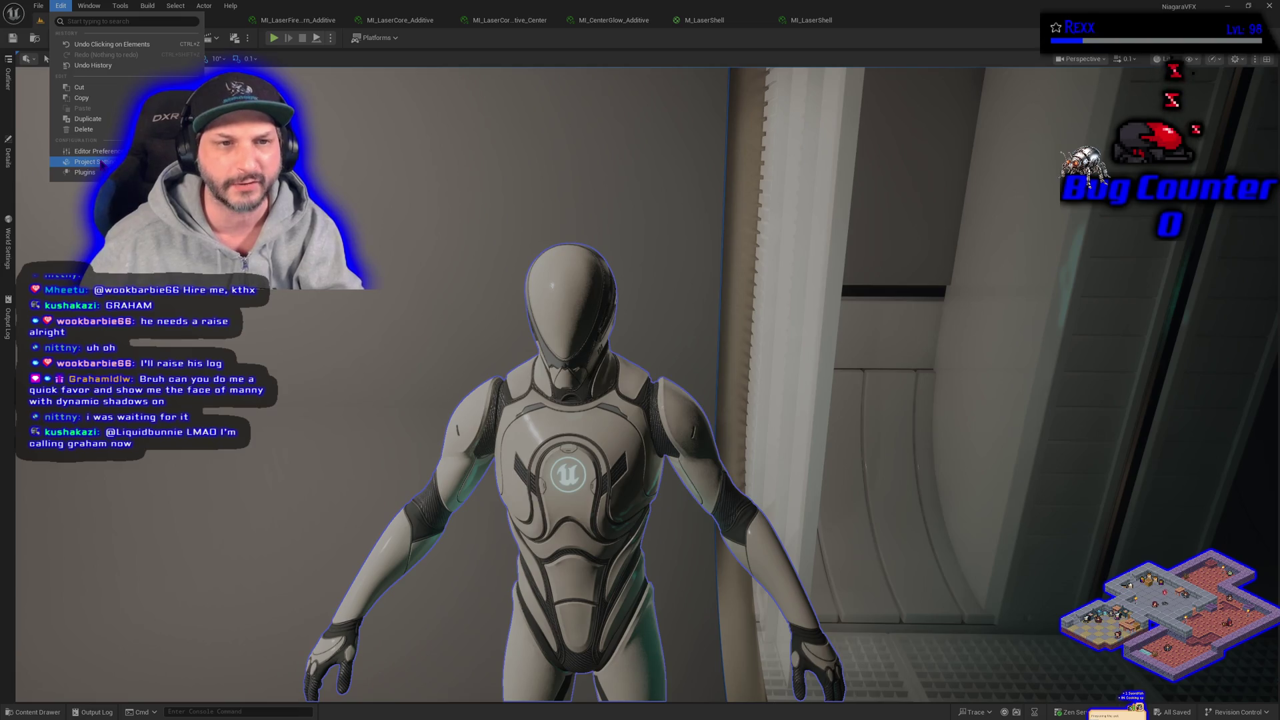
{"action": "left_click", "coordinate": [103, 162]}
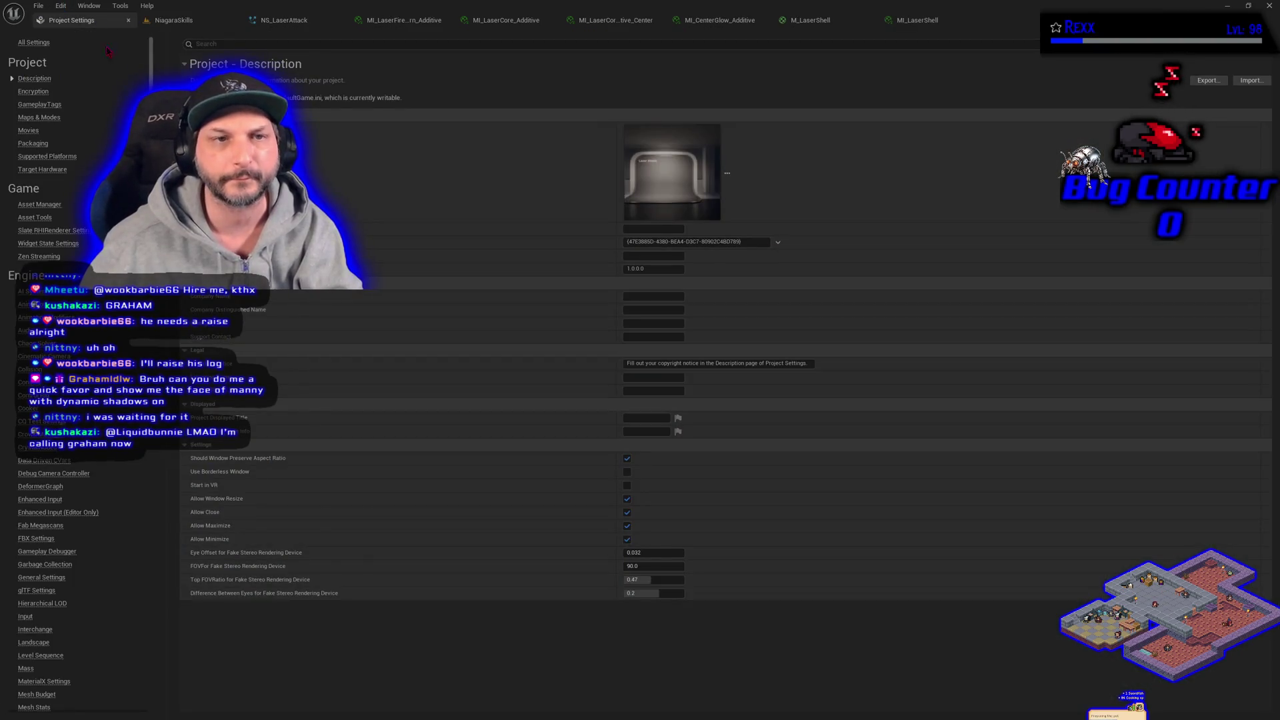
{"action": "left_click", "coordinate": [128, 20]}
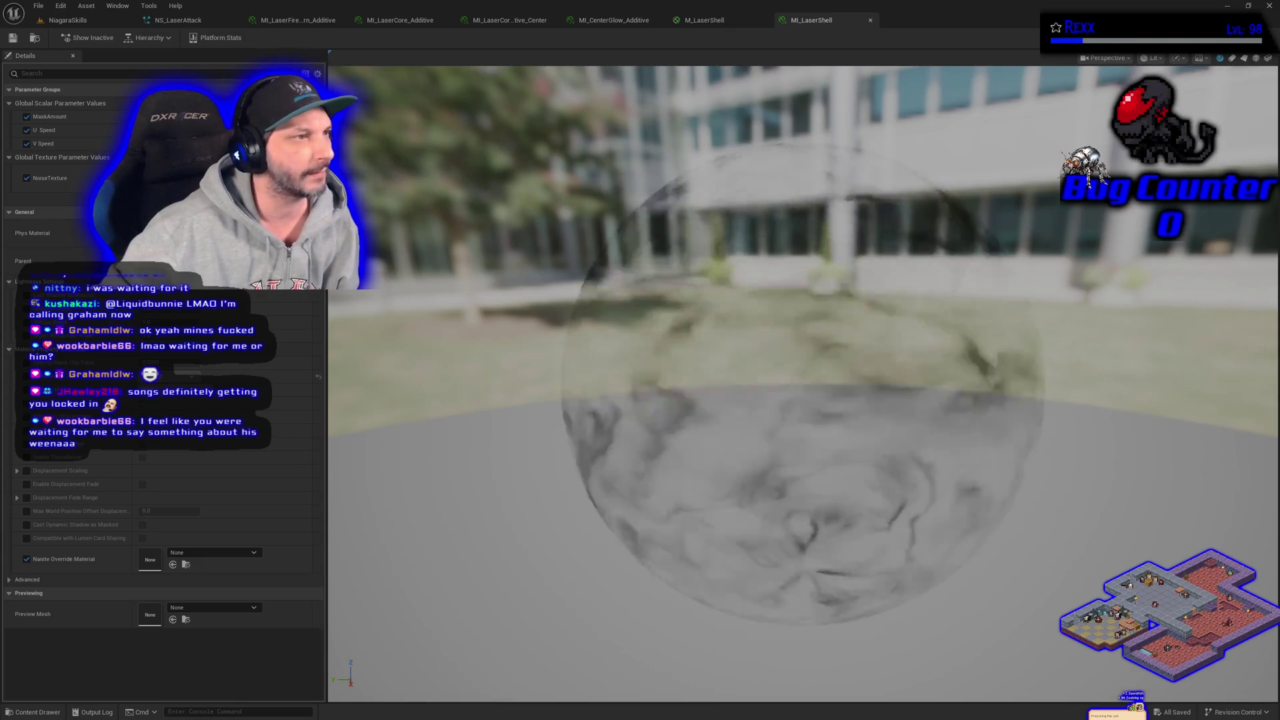
Back in the NiagaraSkills level, frame the mannequin up close and move the image window up-left.
{"action": "left_click", "coordinate": [67, 20]}
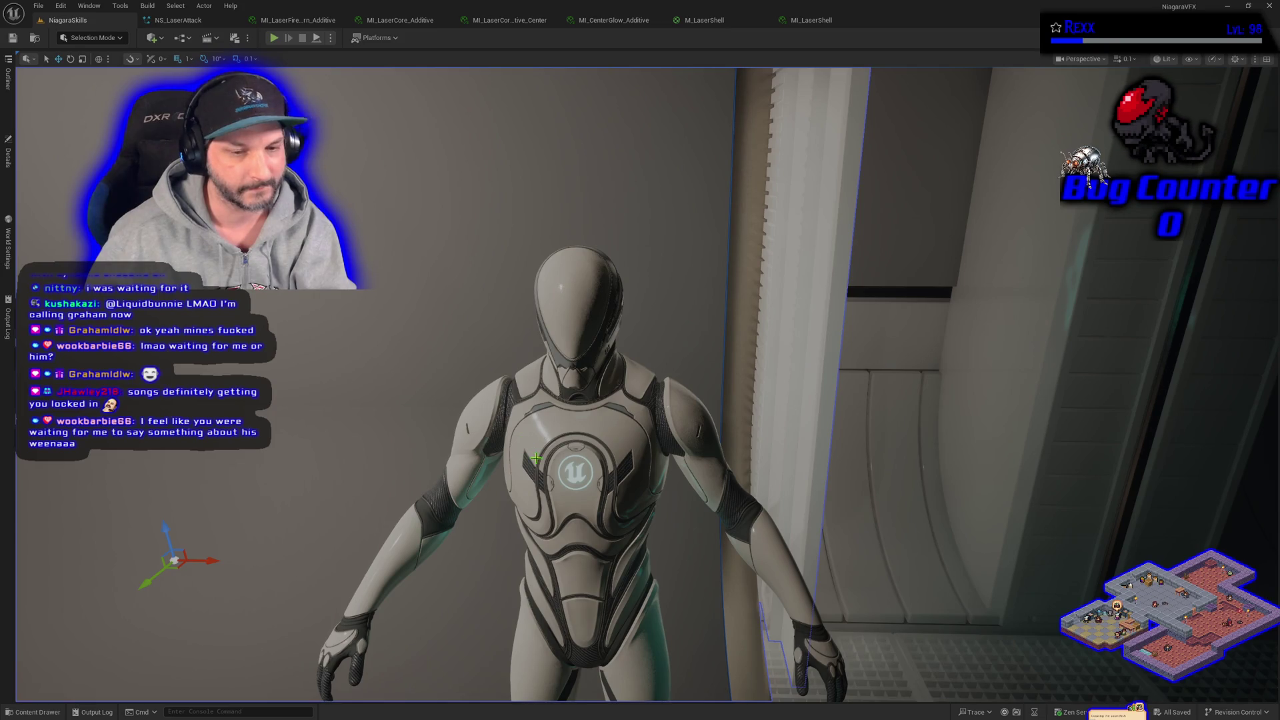
{"action": "scroll", "coordinate": [599, 432], "scroll_direction": "up", "scroll_amount": 4}
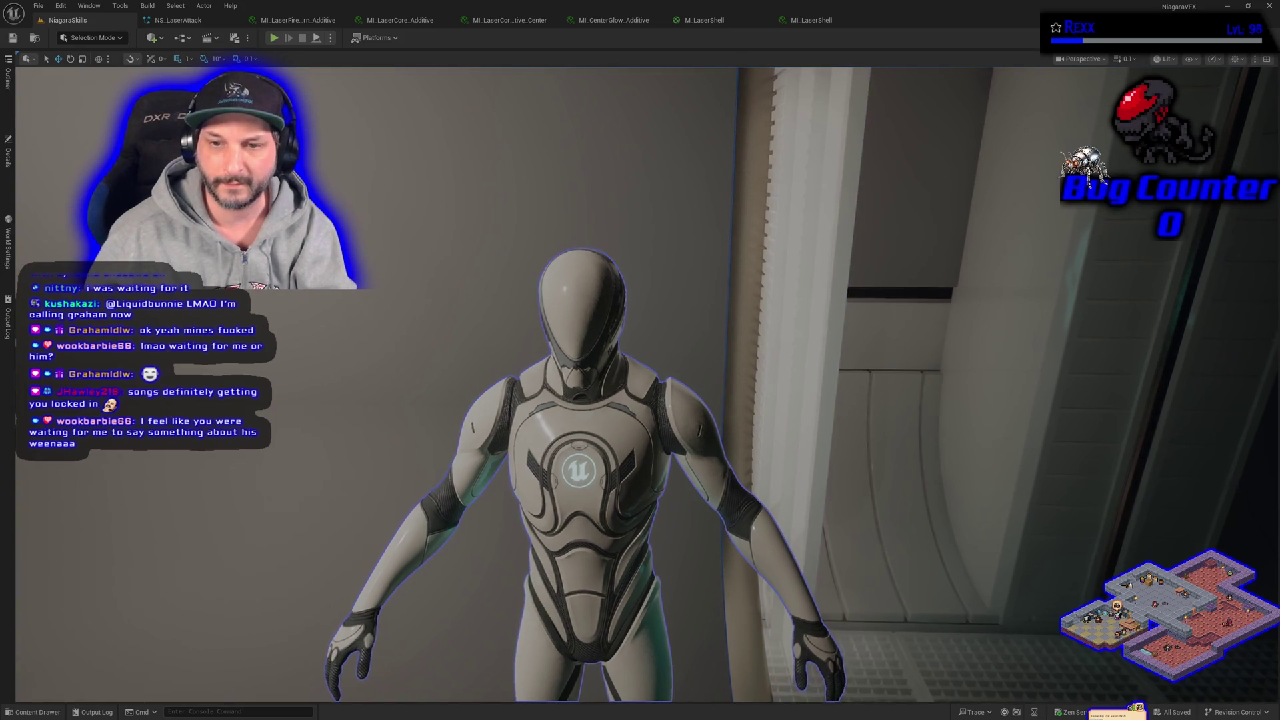
{"action": "key", "text": "s"}
{"action": "scroll", "coordinate": [641, 384], "scroll_direction": "up", "scroll_amount": 3}
{"action": "key", "text": "s"}
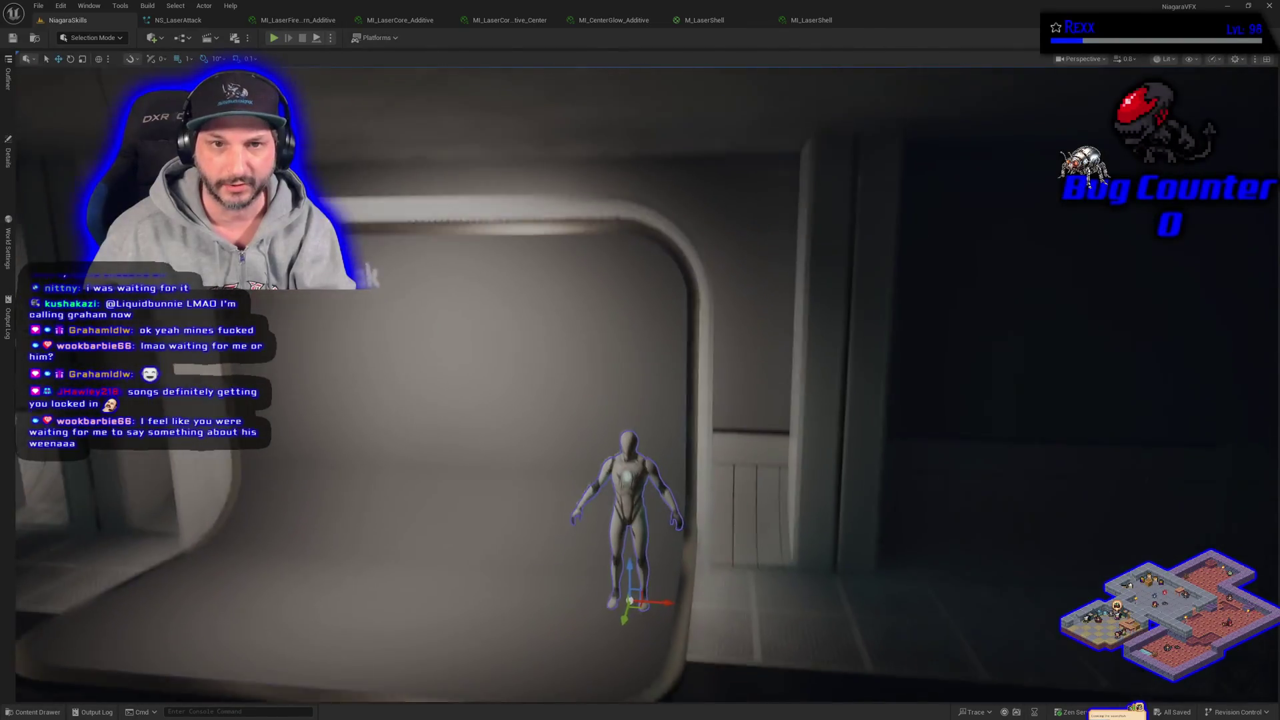
{"action": "key", "text": "w"}
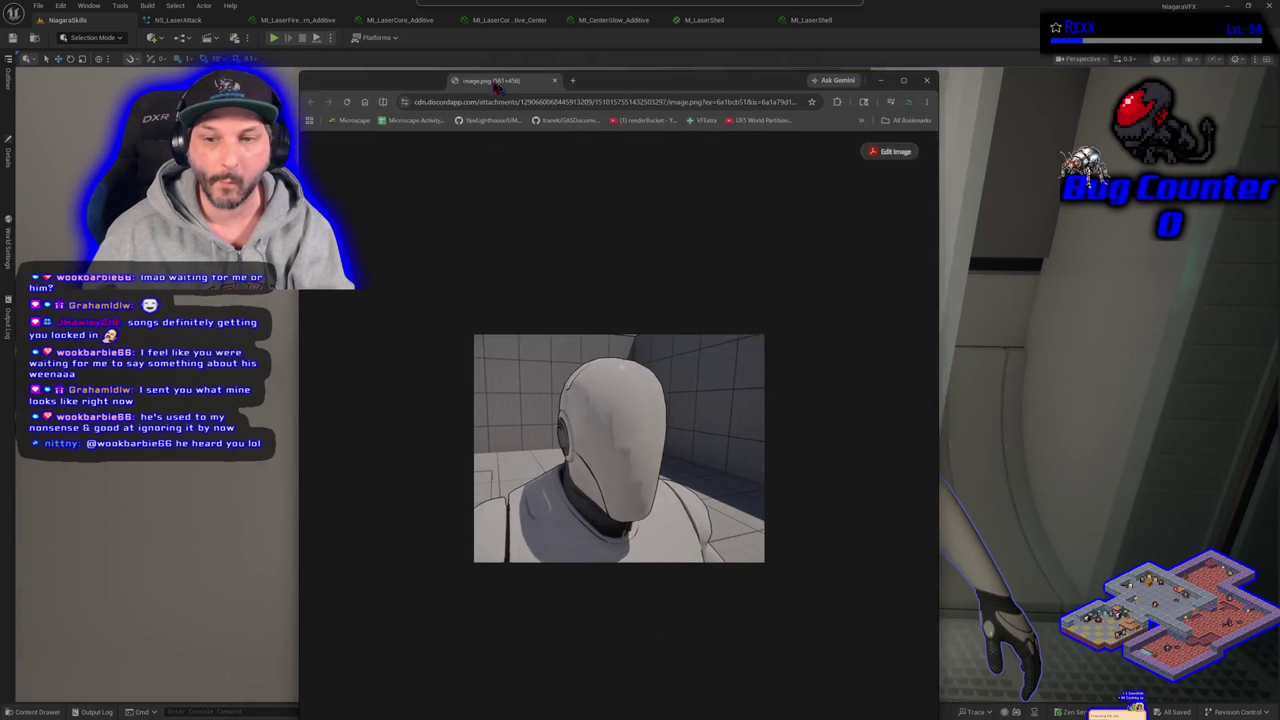
{"action": "left_click_drag", "start_coordinate": [493, 84], "coordinate": [310, 42]}
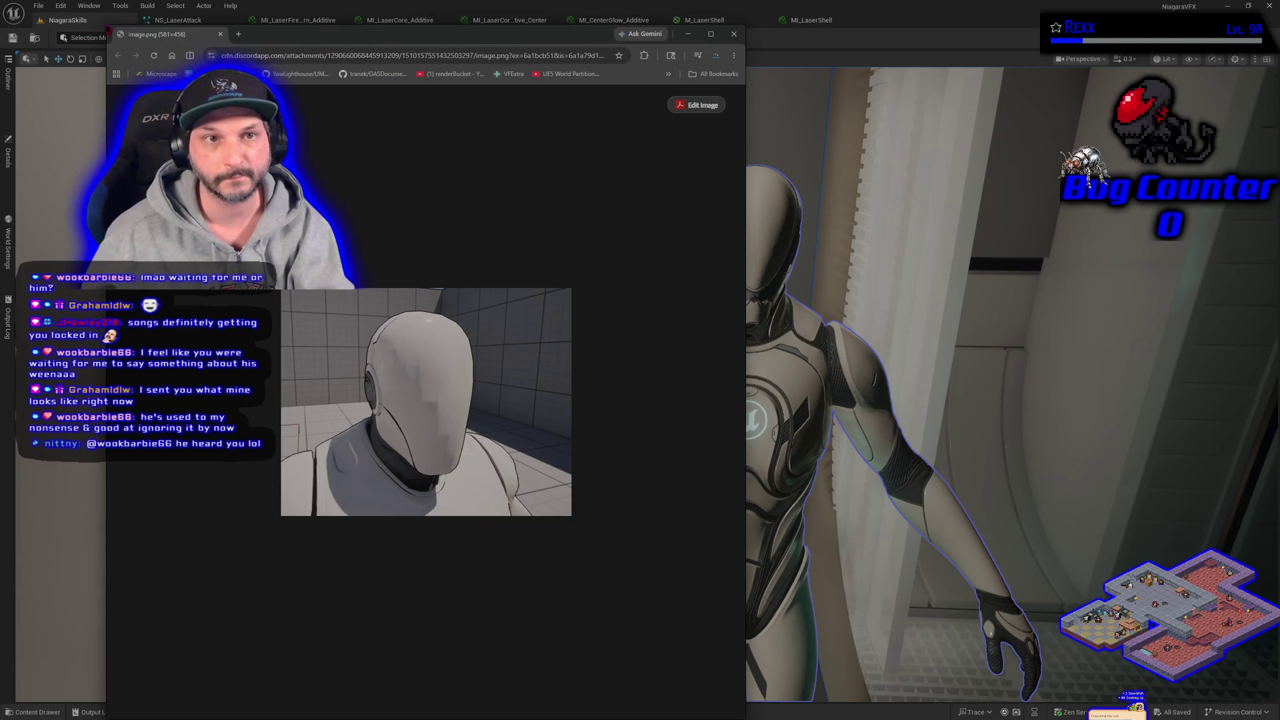
Shrink and fit the mannequin screenshot window beside the viewport, then close it.
{"action": "mouse_move", "coordinate": [108, 29]}
{"action": "left_mouse_down"}
{"action": "mouse_move", "coordinate": [304, 107]}
{"action": "mouse_move", "coordinate": [452, 301]}
{"action": "left_mouse_up"}
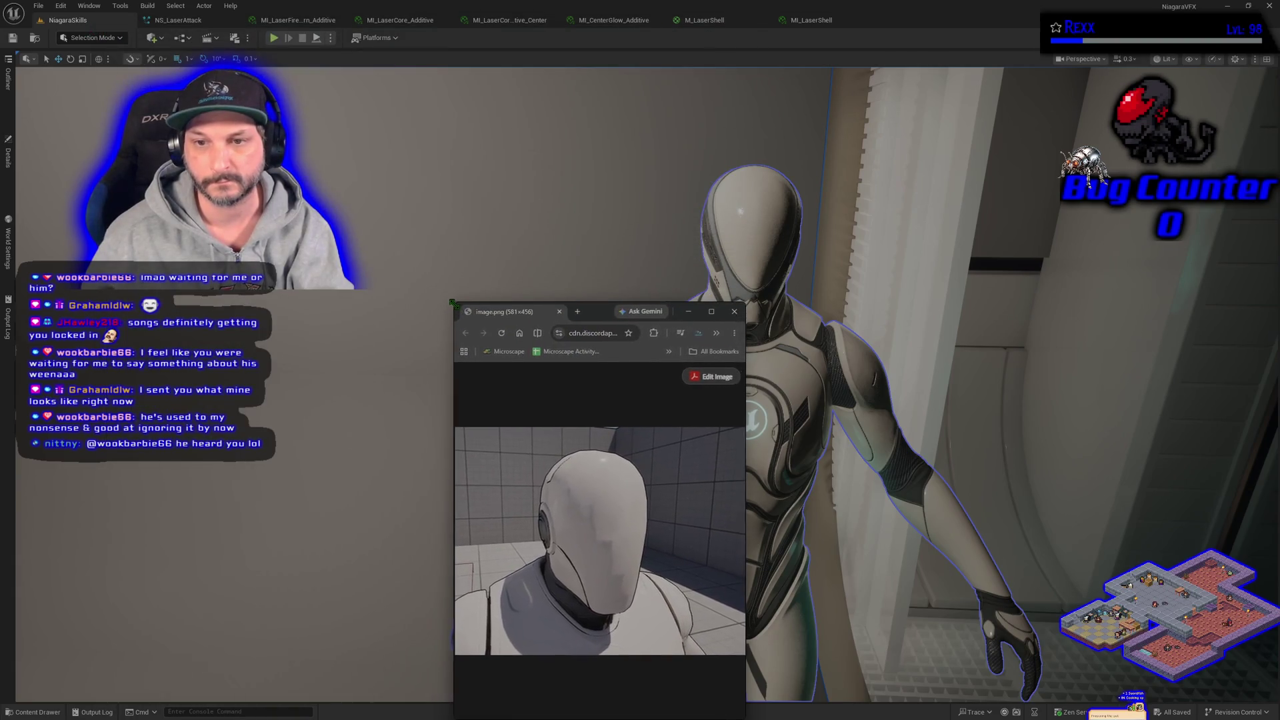
{"action": "mouse_move", "coordinate": [600, 311]}
{"action": "left_mouse_down"}
{"action": "mouse_move", "coordinate": [513, 173]}
{"action": "mouse_move", "coordinate": [529, 72]}
{"action": "left_mouse_up"}
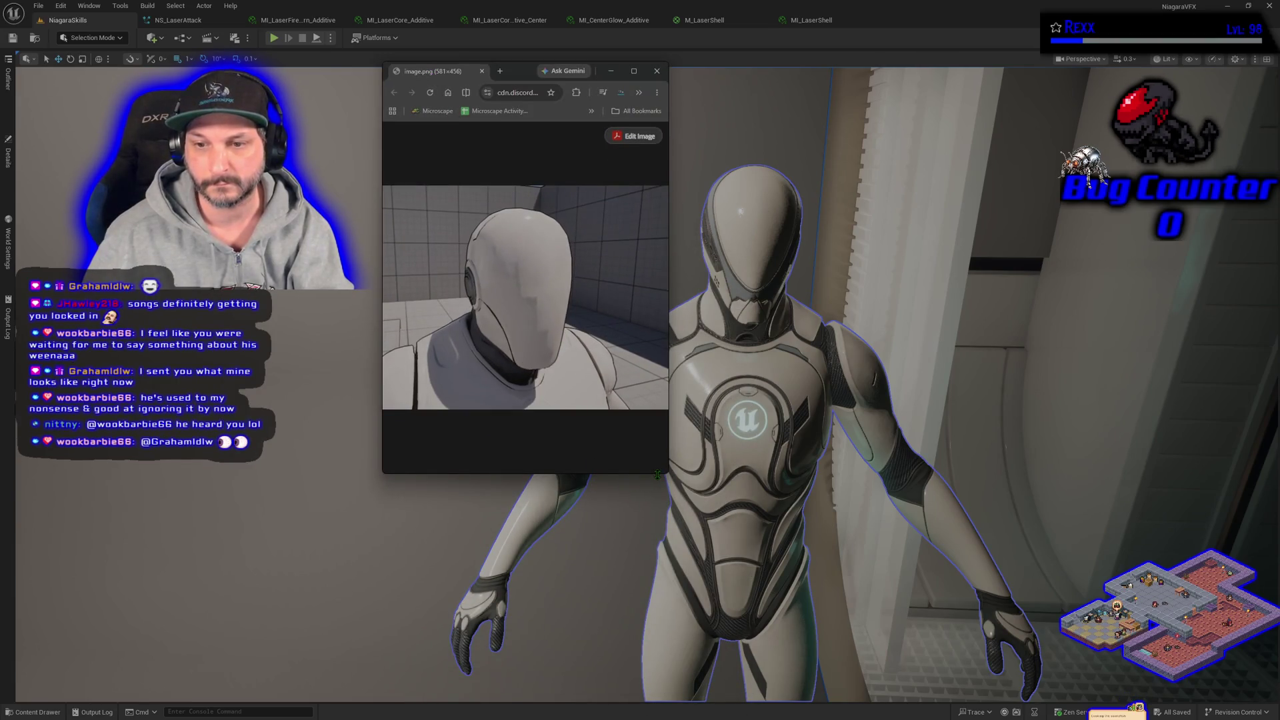
{"action": "mouse_move", "coordinate": [657, 474]}
{"action": "left_mouse_down"}
{"action": "mouse_move", "coordinate": [616, 343]}
{"action": "mouse_move", "coordinate": [640, 320]}
{"action": "mouse_move", "coordinate": [579, 280]}
{"action": "mouse_move", "coordinate": [580, 301]}
{"action": "left_mouse_up"}
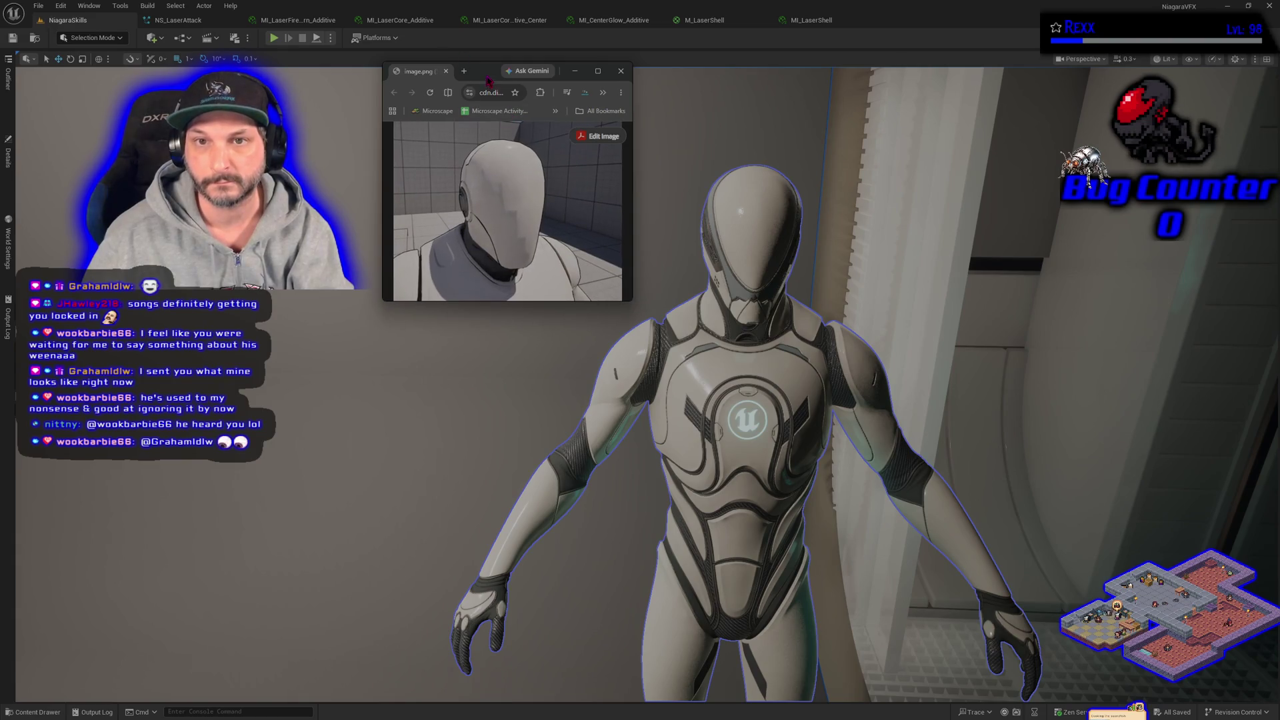
{"action": "mouse_move", "coordinate": [487, 80]}
{"action": "left_mouse_down"}
{"action": "mouse_move", "coordinate": [527, 114]}
{"action": "mouse_move", "coordinate": [555, 114]}
{"action": "left_mouse_up"}
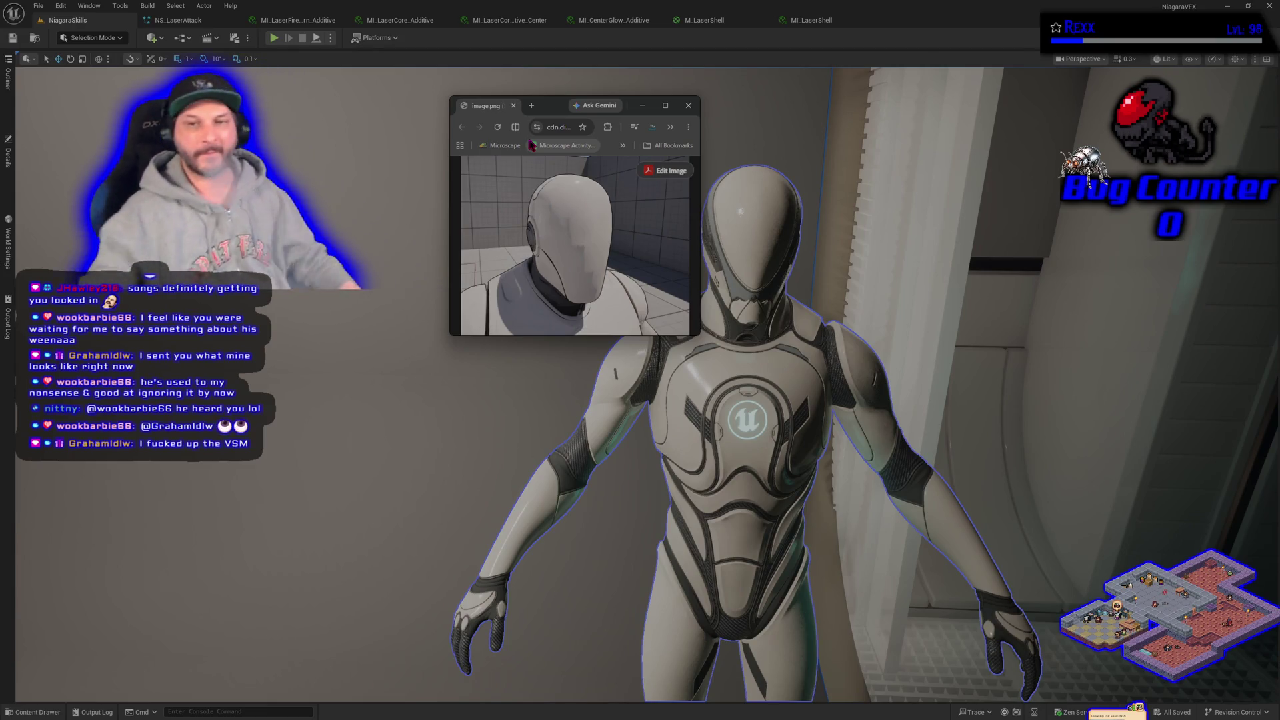
{"action": "left_click", "coordinate": [686, 104]}
Select a room wall, focus on it, and orbit the camera to centre the Laser Attack wall.
{"action": "left_click", "coordinate": [602, 292]}
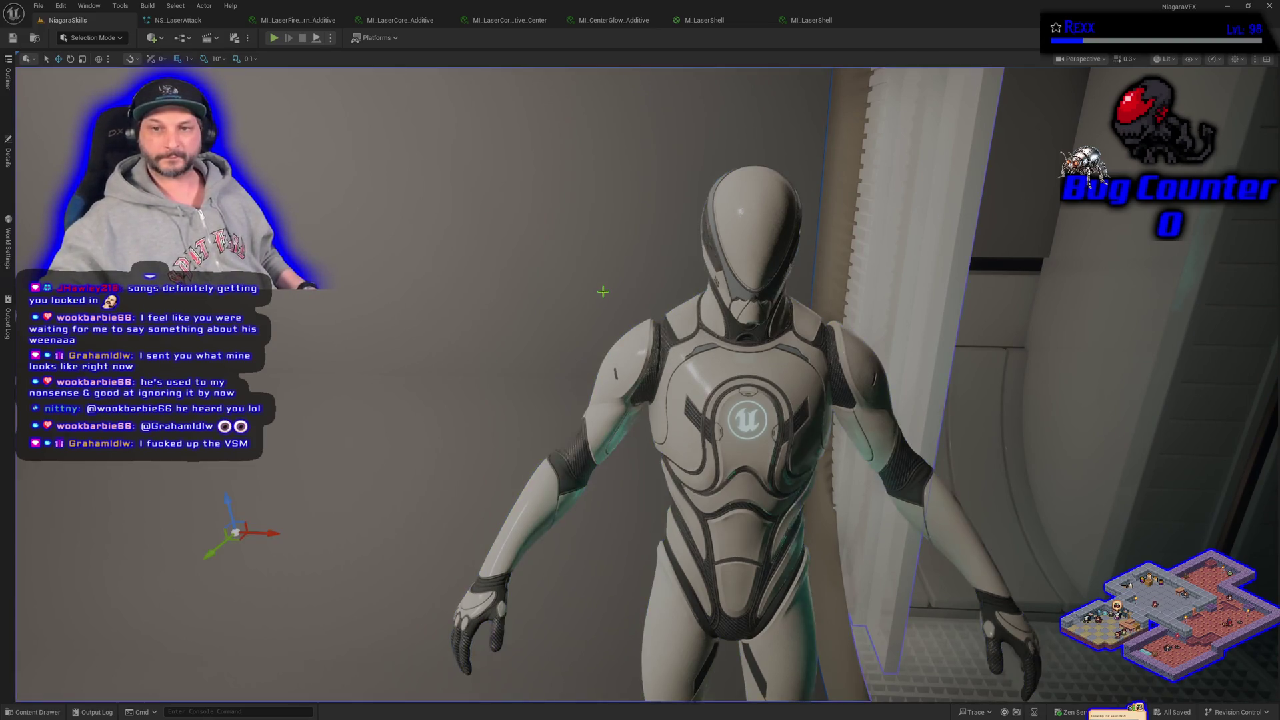
{"action": "scroll", "coordinate": [602, 291], "scroll_direction": "down", "scroll_amount": 5}
{"action": "scroll", "coordinate": [603, 292], "scroll_direction": "down", "scroll_amount": 2}
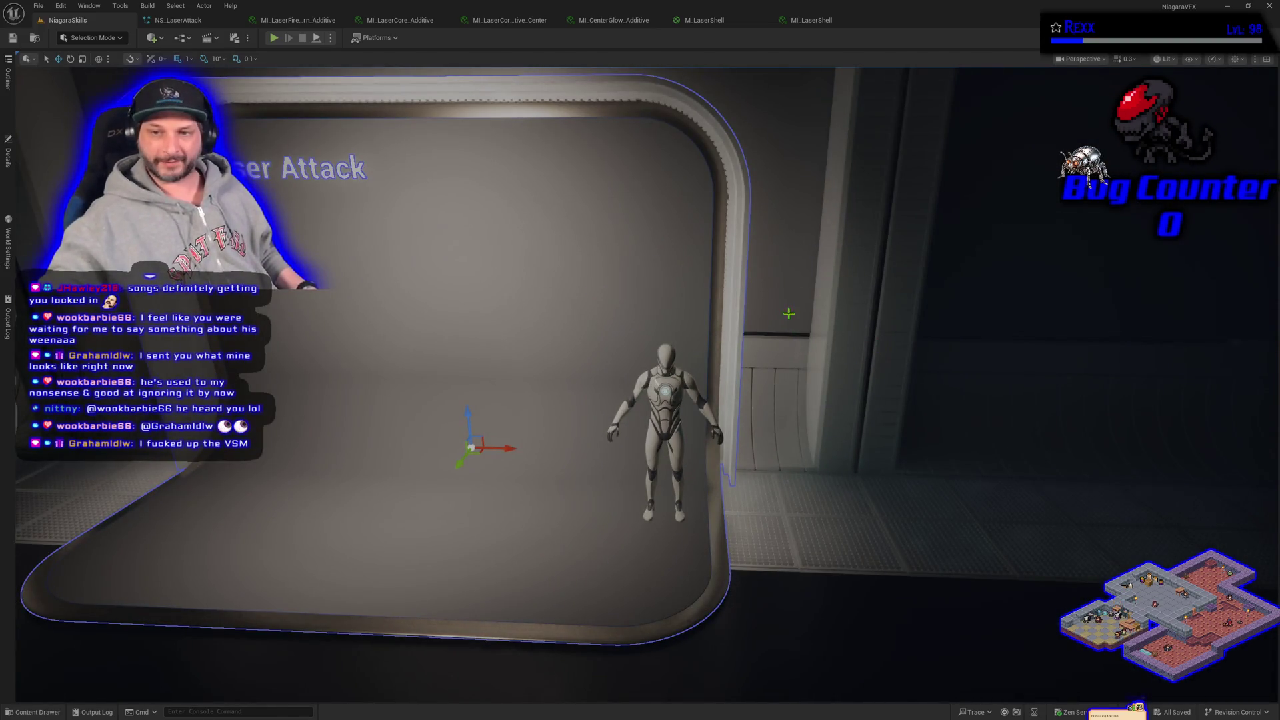
{"action": "left_click", "coordinate": [789, 320]}
{"action": "left_click_drag", "start_coordinate": [688, 381], "coordinate": [702, 409]}
{"action": "key", "text": "f"}
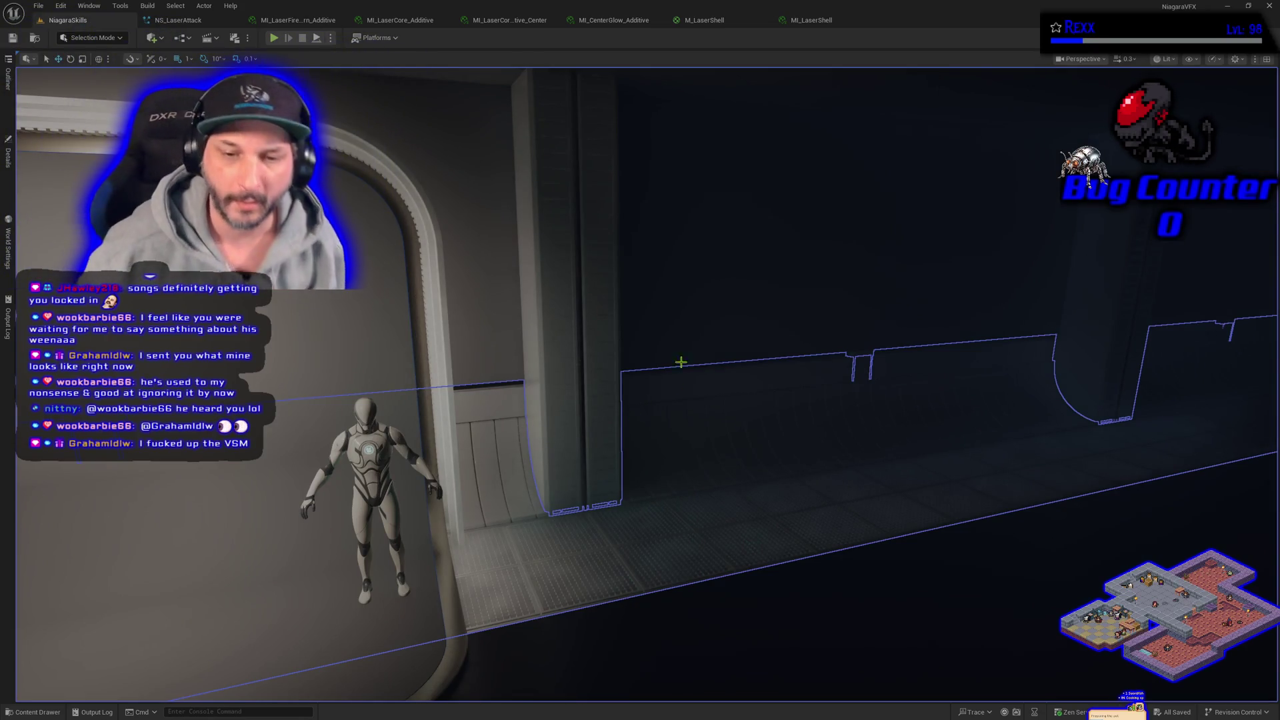
{"action": "mouse_move", "coordinate": [672, 377]}
{"action": "left_mouse_down"}
{"action": "mouse_move", "coordinate": [266, 280]}
{"action": "mouse_move", "coordinate": [20, 167]}
{"action": "left_mouse_up"}
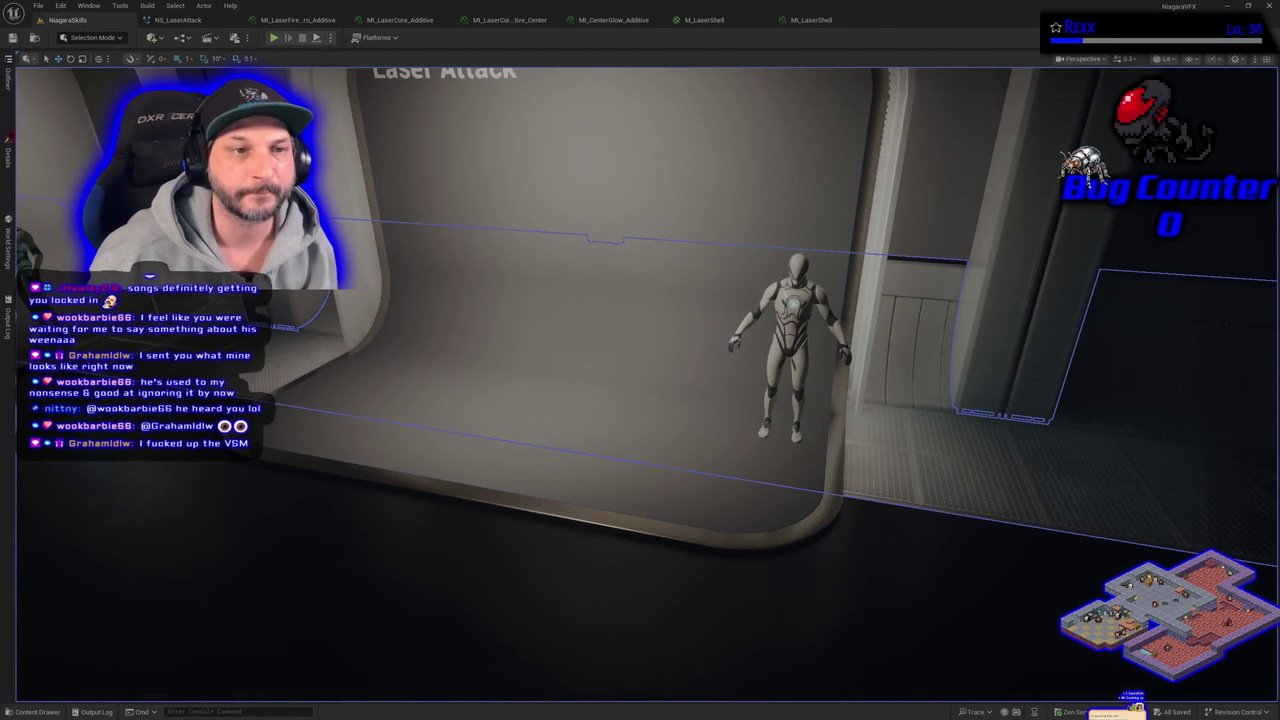
Inspect BP_DemoRoom and BP_DefaultVFXSpawner5 properties, then close the panel to watch the laser fire.
{"action": "left_click", "coordinate": [9, 159]}
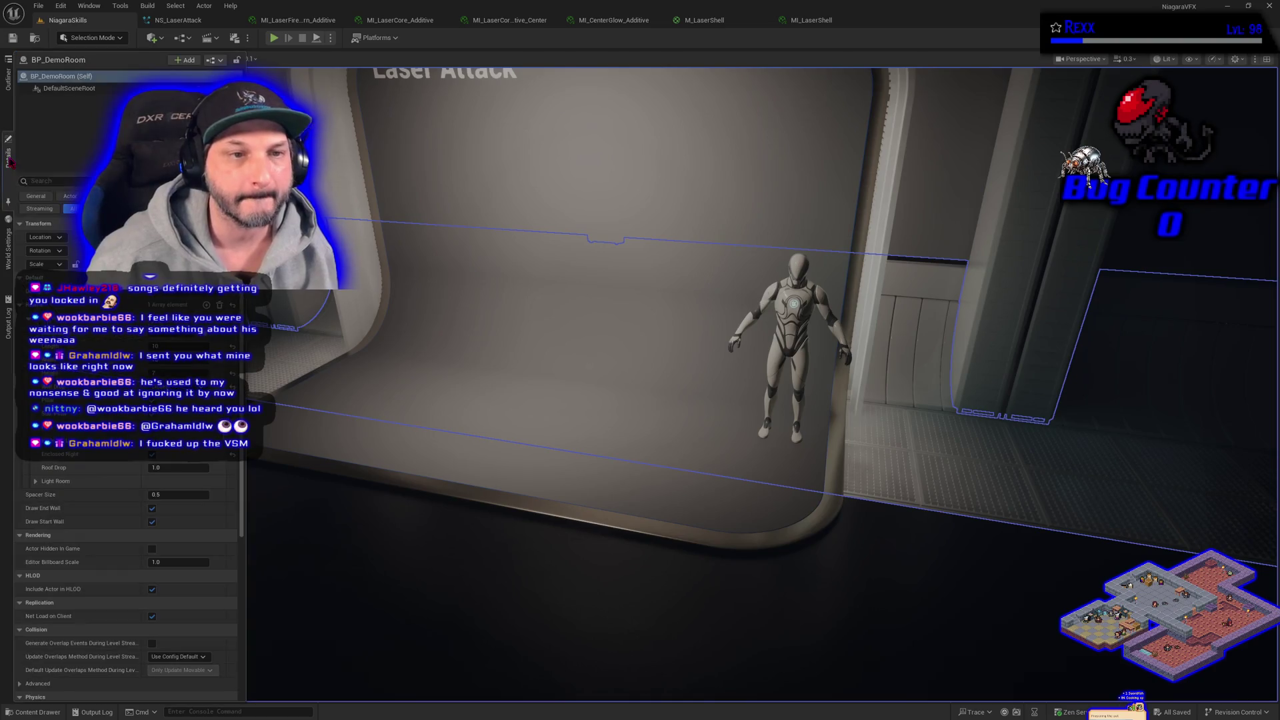
{"action": "left_click", "coordinate": [8, 80]}
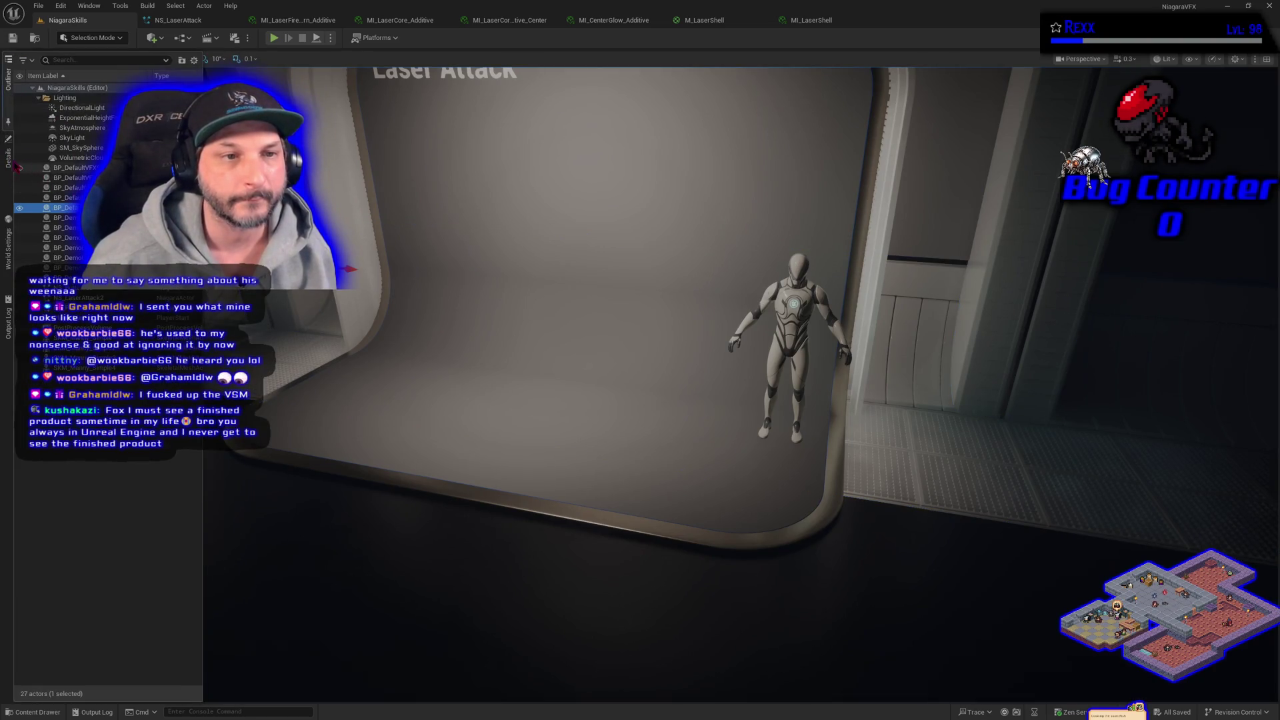
{"action": "left_click", "coordinate": [8, 159]}
{"action": "left_click", "coordinate": [308, 384]}
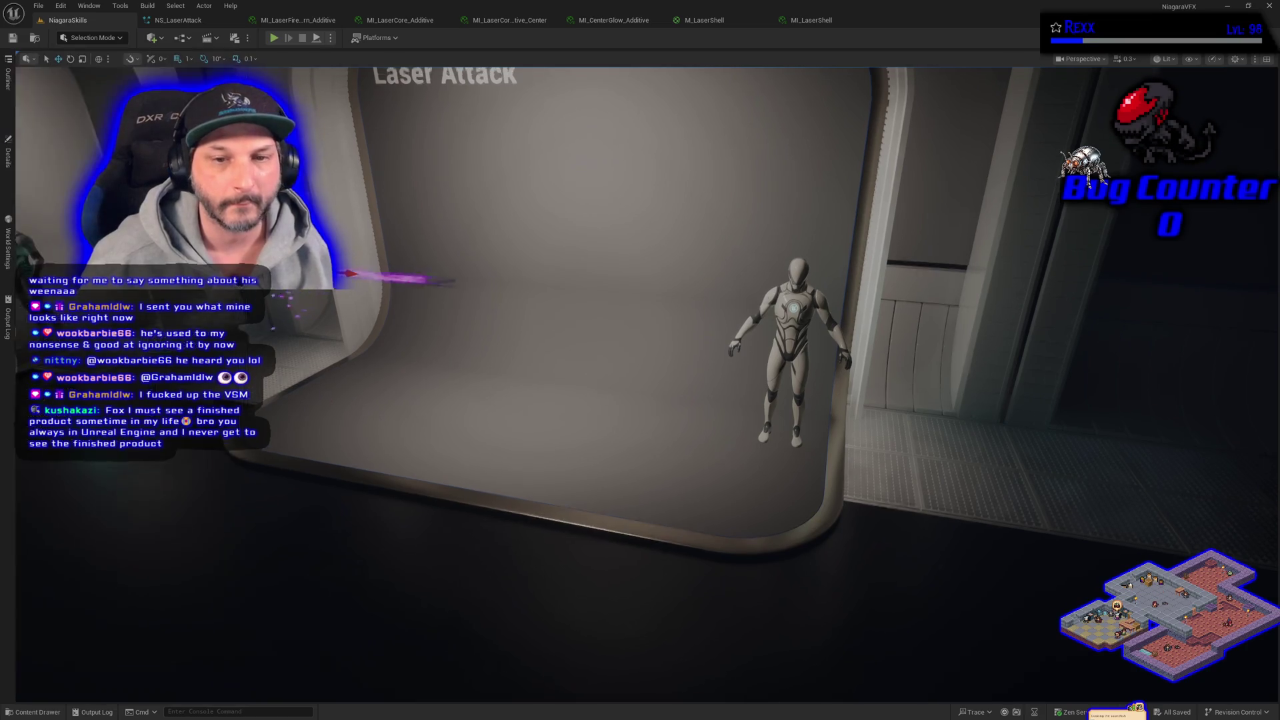
{"action": "scroll", "coordinate": [354, 396], "scroll_direction": "up", "scroll_amount": 3}
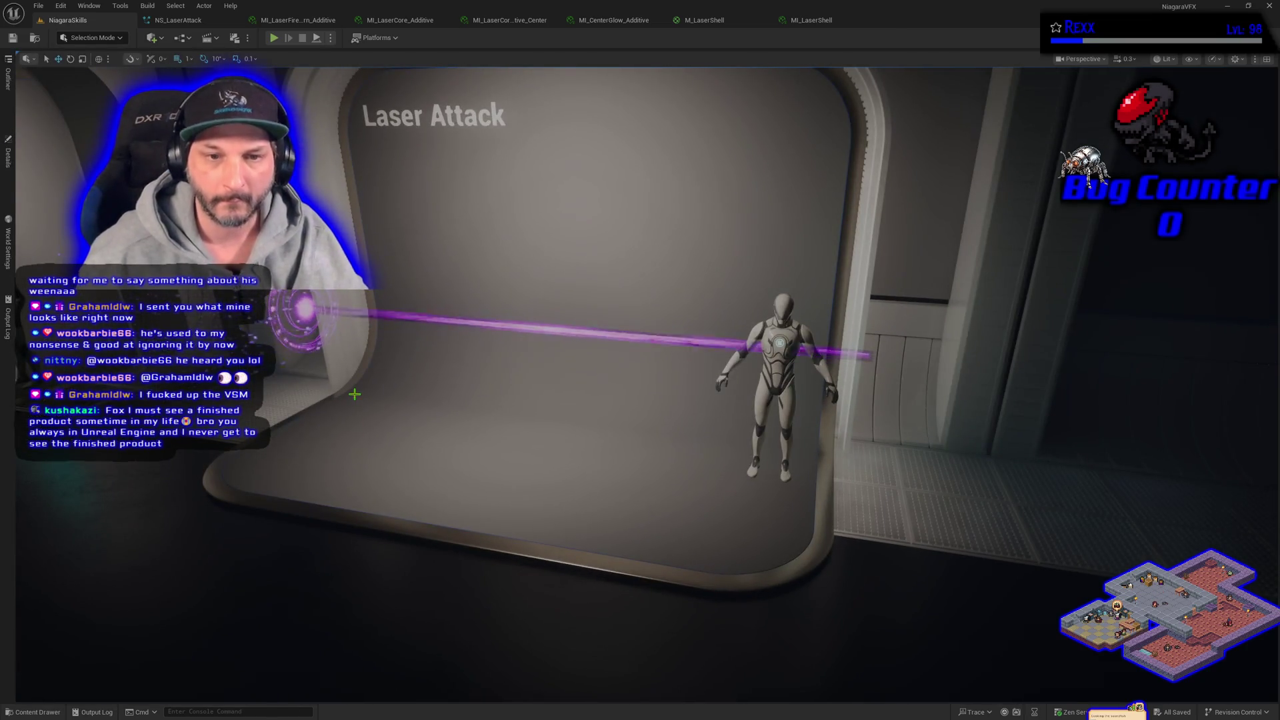